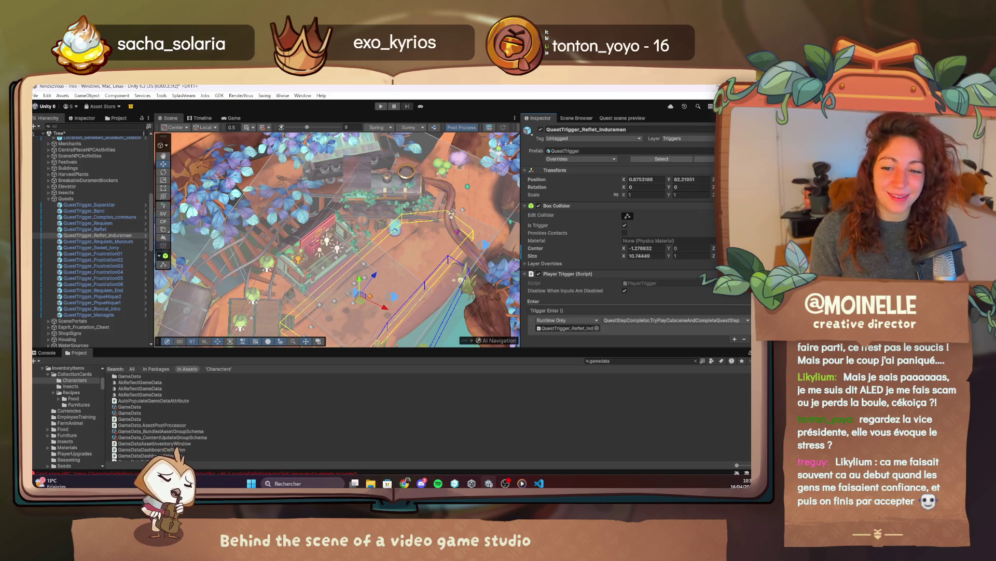
Step: Widen the Inspector beside the Scene view, then bring up the 2.5 Reflet obscur quest file in VS Code
{"action": "left_click_drag", "start_coordinate": [333, 314], "coordinate": [345, 249]}
{"action": "scroll", "coordinate": [615, 242], "scroll_direction": "down", "scroll_amount": 5}
{"action": "scroll", "coordinate": [677, 278], "scroll_direction": "down", "scroll_amount": 3}
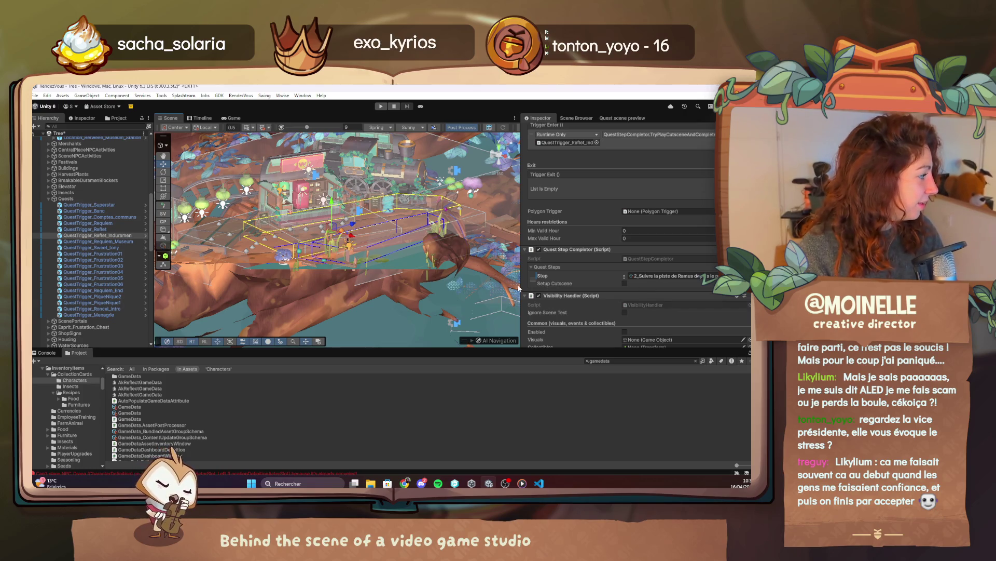
{"action": "left_click_drag", "start_coordinate": [517, 288], "coordinate": [466, 291]}
{"action": "left_click_drag", "start_coordinate": [405, 280], "coordinate": [349, 270]}
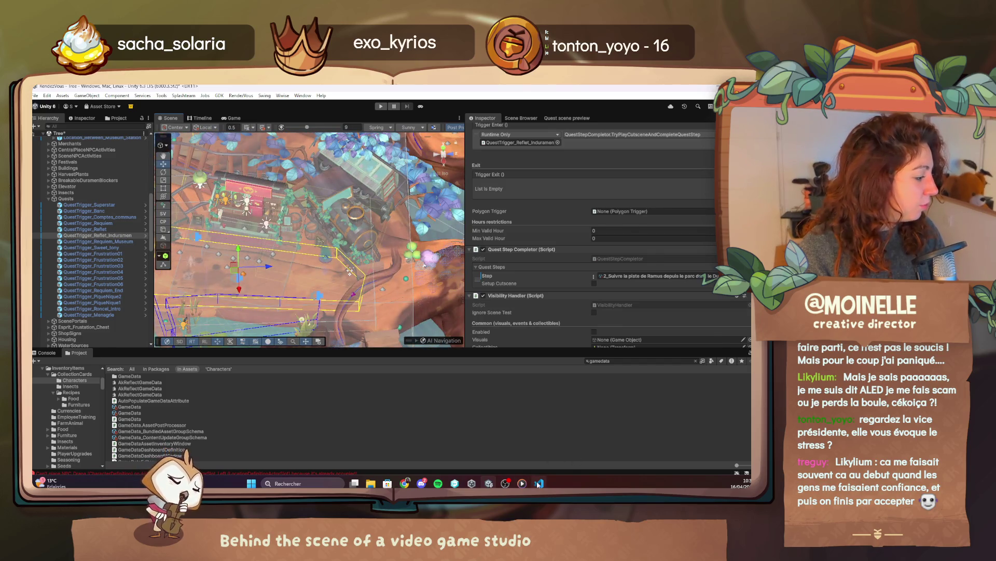
{"action": "left_click", "coordinate": [538, 484]}
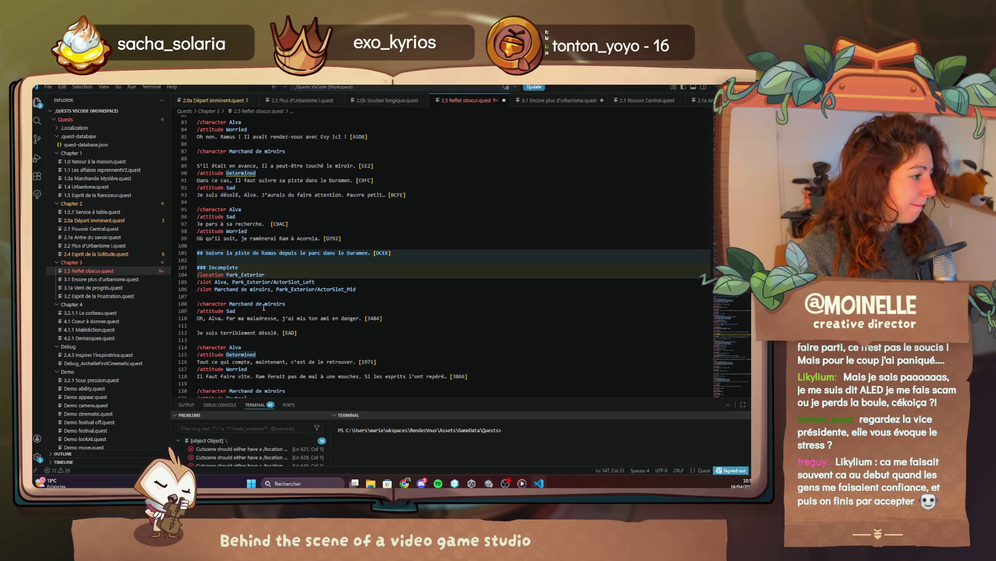
Step: Change the Complete cutscene location on line 139 from Park_Exterior to Station_Exterior
{"action": "scroll", "coordinate": [263, 306], "scroll_direction": "down", "scroll_amount": 3}
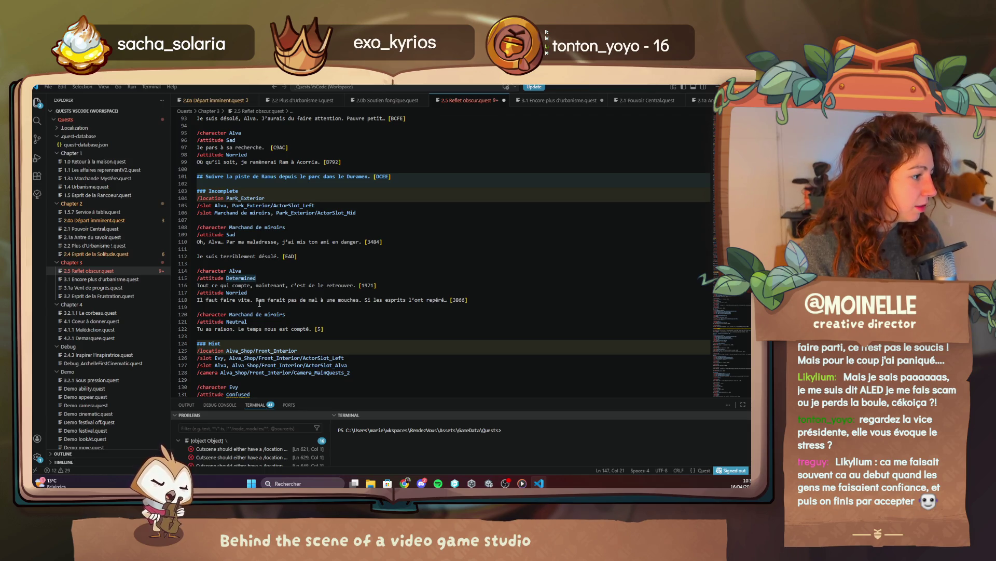
{"action": "scroll", "coordinate": [259, 304], "scroll_direction": "down", "scroll_amount": 5}
{"action": "left_click", "coordinate": [267, 338]}
{"action": "key", "text": "BackSpace"}
{"action": "key", "text": "BackSpace"}
{"action": "key", "text": "BackSpace"}
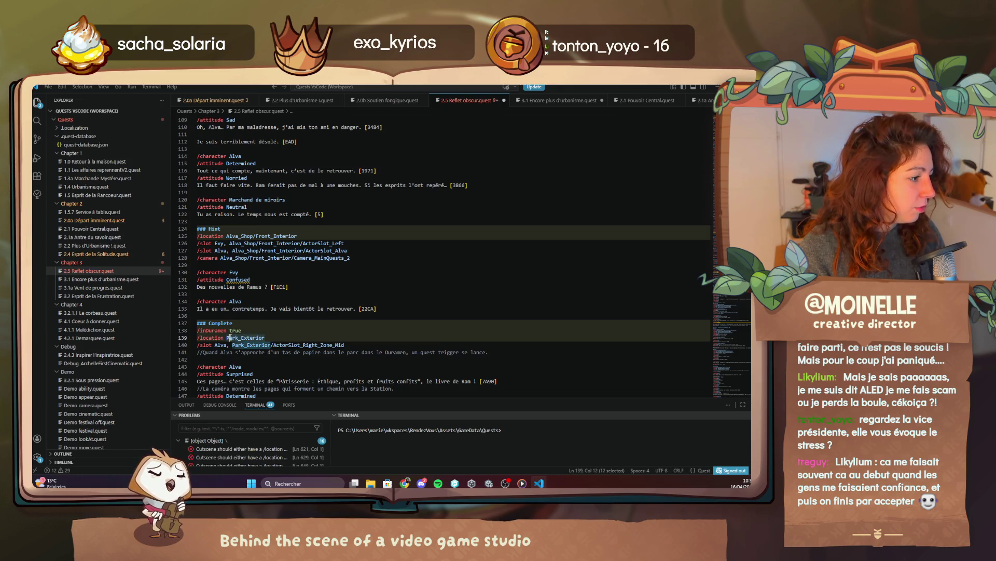
{"action": "type", "text": "St"}
{"action": "key", "text": "Return"}
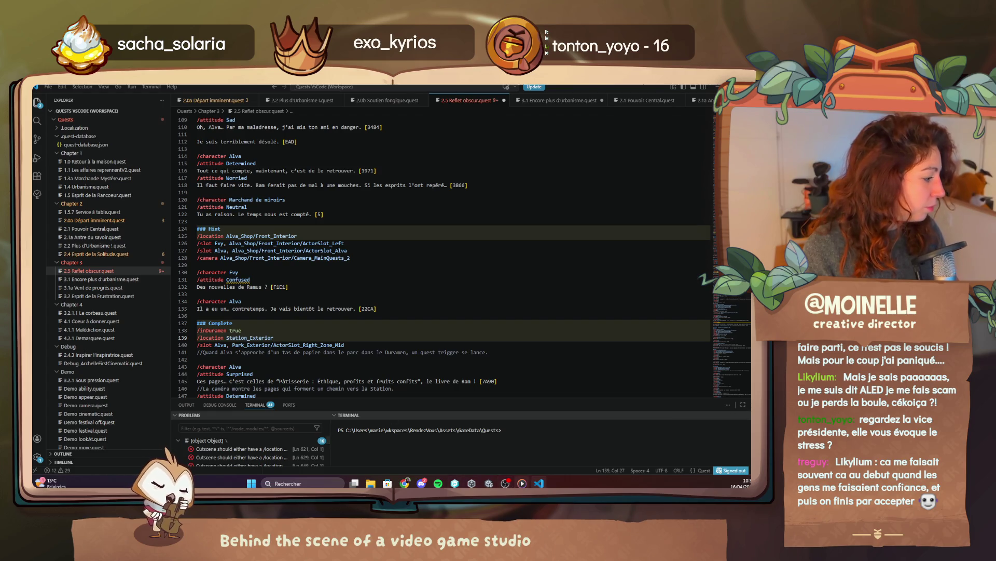
Step: Set Alva's slot on line 140 to Station_Exterior/ActorSlot_Scene_Left
{"action": "left_click", "coordinate": [522, 483]}
{"action": "left_click", "coordinate": [715, 89]}
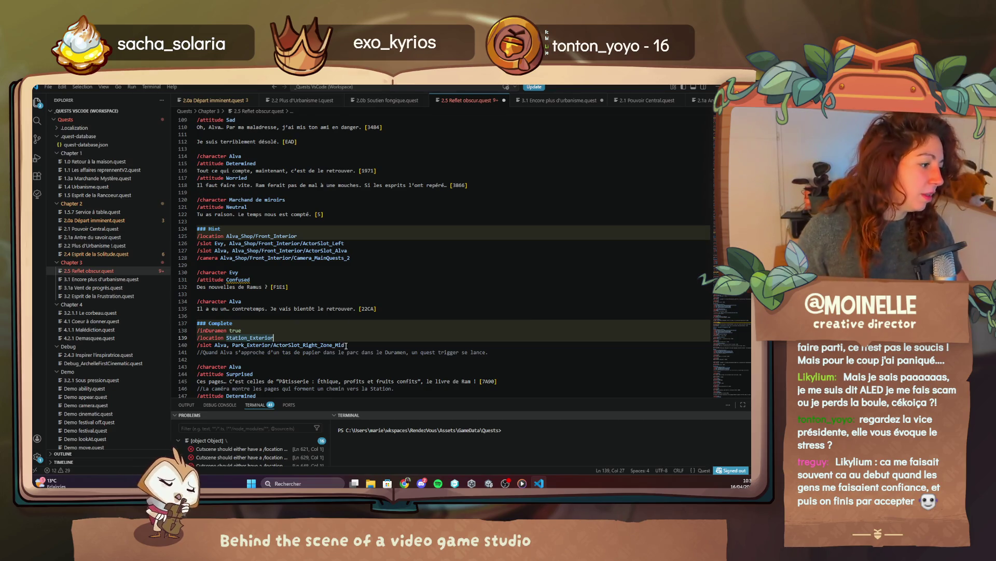
{"action": "left_click_drag", "start_coordinate": [344, 345], "coordinate": [232, 345]}
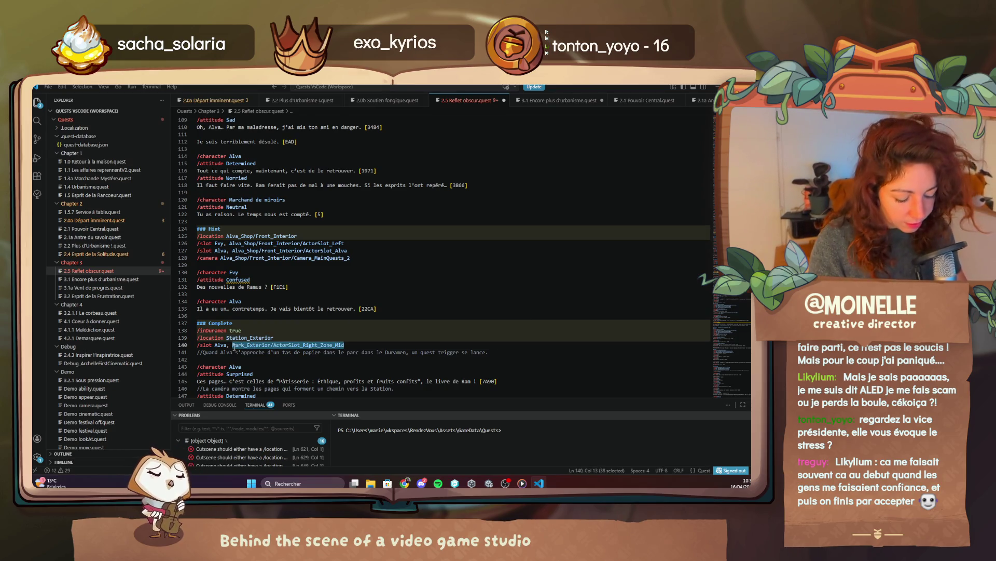
{"action": "type", "text": "station"}
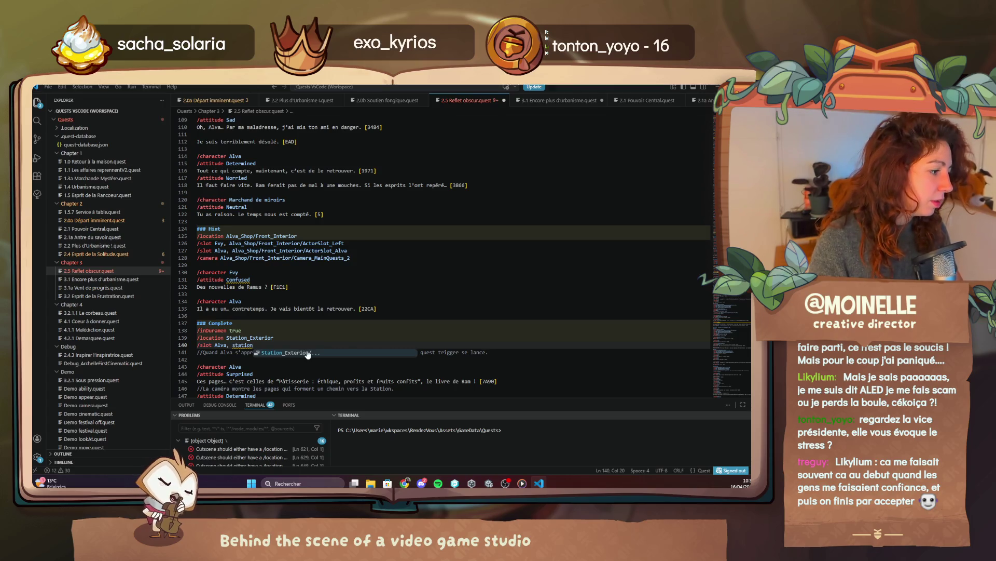
{"action": "left_click", "coordinate": [304, 353]}
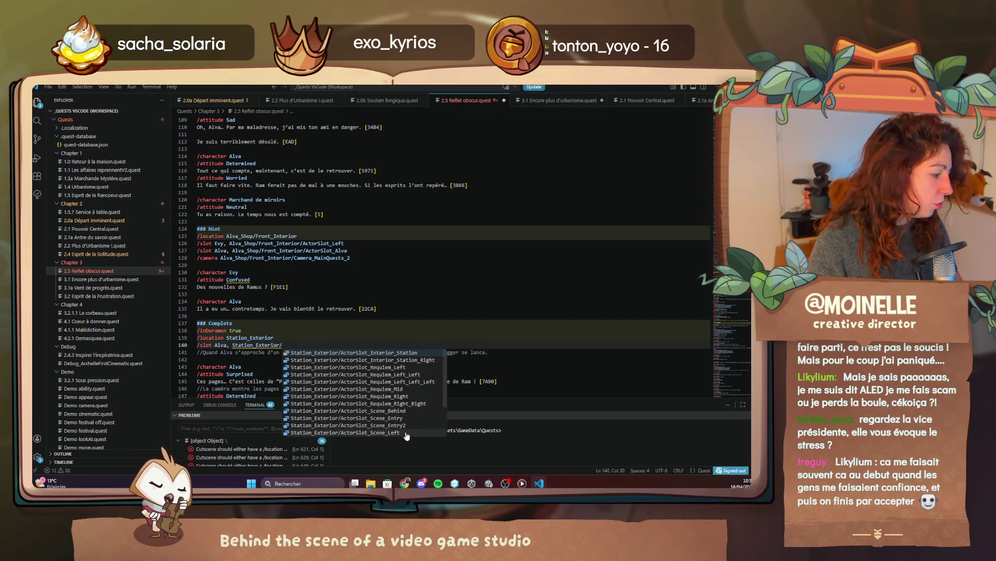
{"action": "scroll", "coordinate": [410, 421], "scroll_direction": "down", "scroll_amount": 2}
{"action": "left_click", "coordinate": [409, 414]}
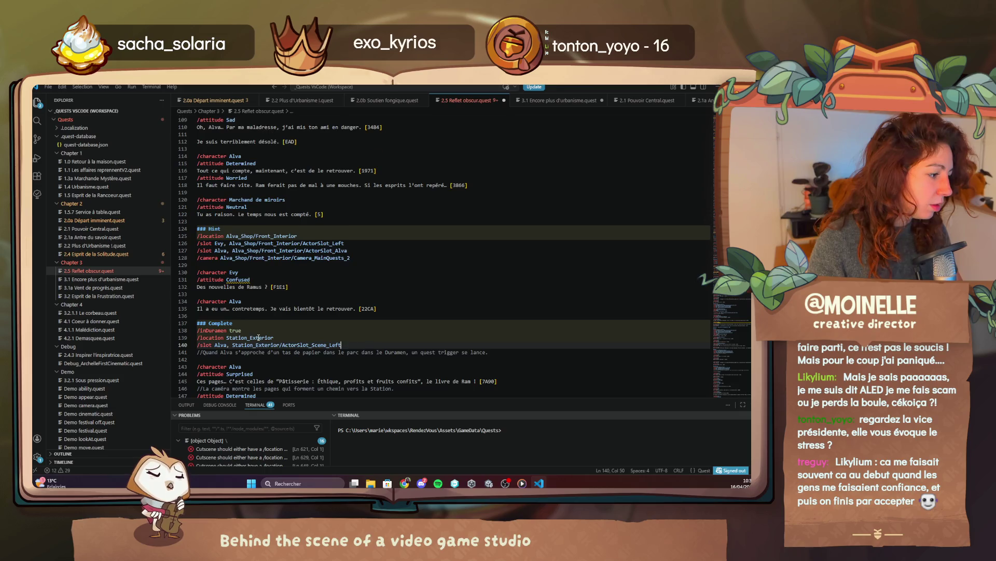
{"action": "scroll", "coordinate": [258, 337], "scroll_direction": "down", "scroll_amount": 5}
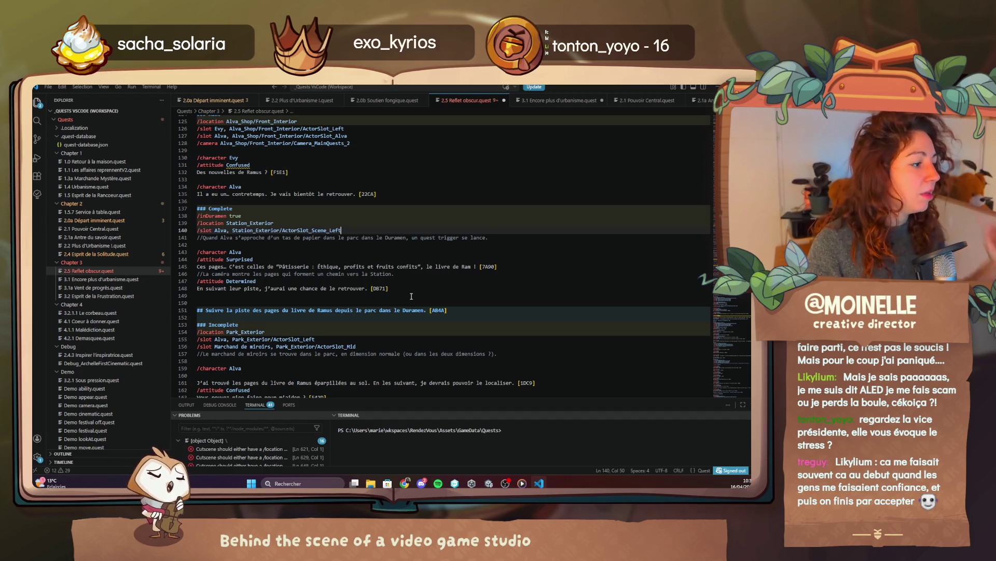
Step: Undo the edits, restoring Park_Exterior and Alva's ActorSlot_Right_Zone_Mid slot, then return to Unity
{"action": "scroll", "coordinate": [408, 301], "scroll_direction": "up", "scroll_amount": 7}
{"action": "scroll", "coordinate": [399, 311], "scroll_direction": "up", "scroll_amount": 5}
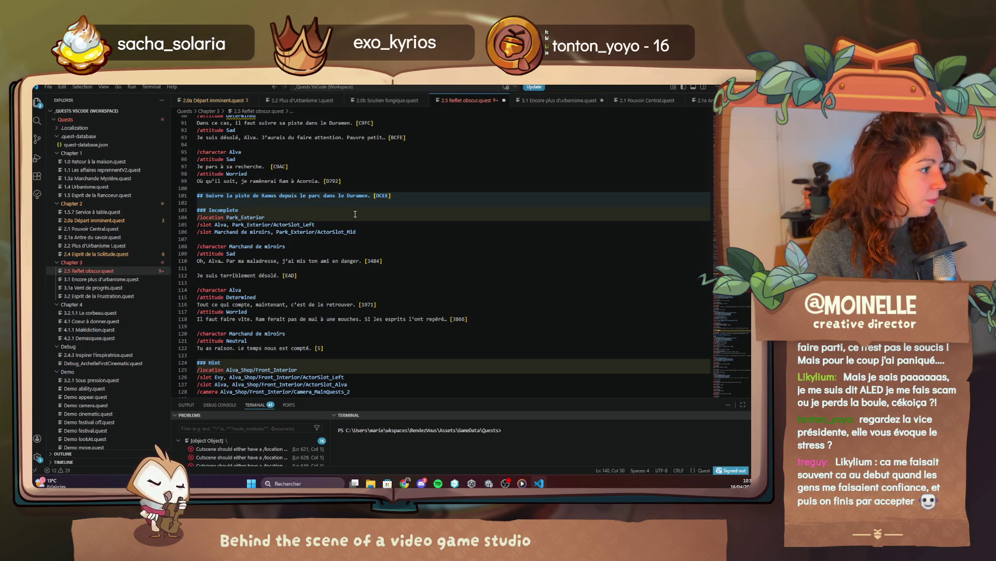
{"action": "scroll", "coordinate": [332, 198], "scroll_direction": "down", "scroll_amount": 7}
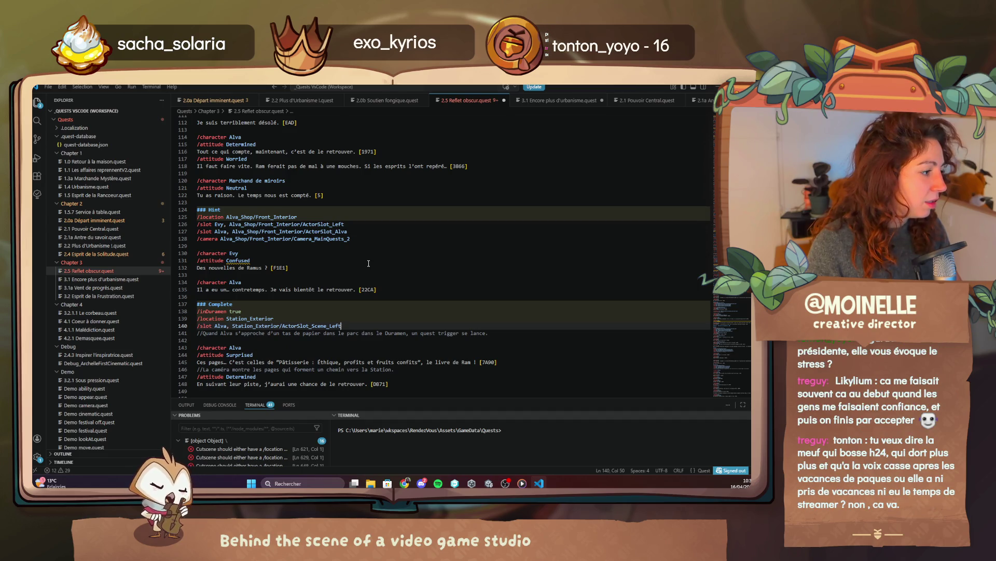
{"action": "scroll", "coordinate": [369, 264], "scroll_direction": "down", "scroll_amount": 1}
{"action": "scroll", "coordinate": [368, 263], "scroll_direction": "down", "scroll_amount": 4}
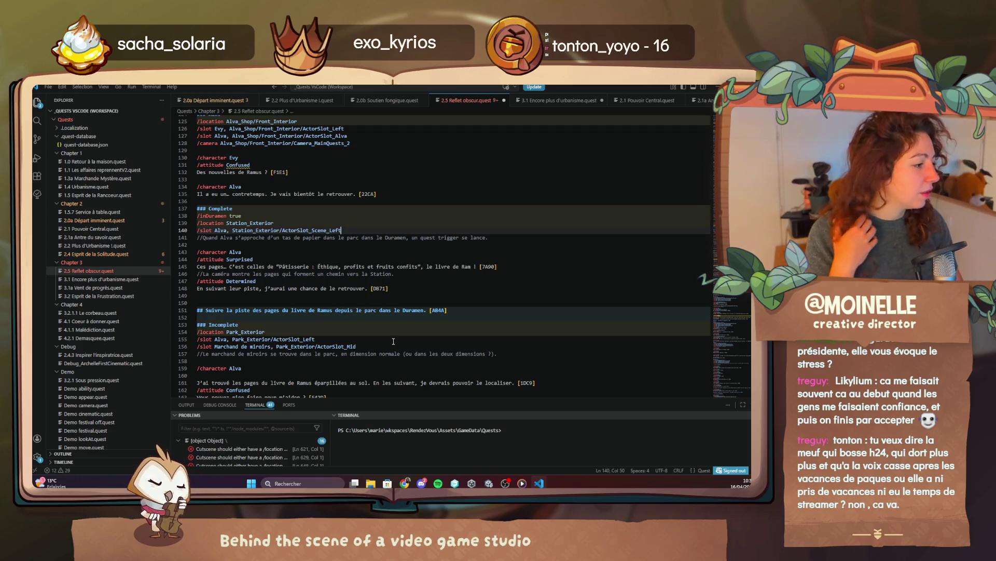
{"action": "scroll", "coordinate": [394, 339], "scroll_direction": "down", "scroll_amount": 2}
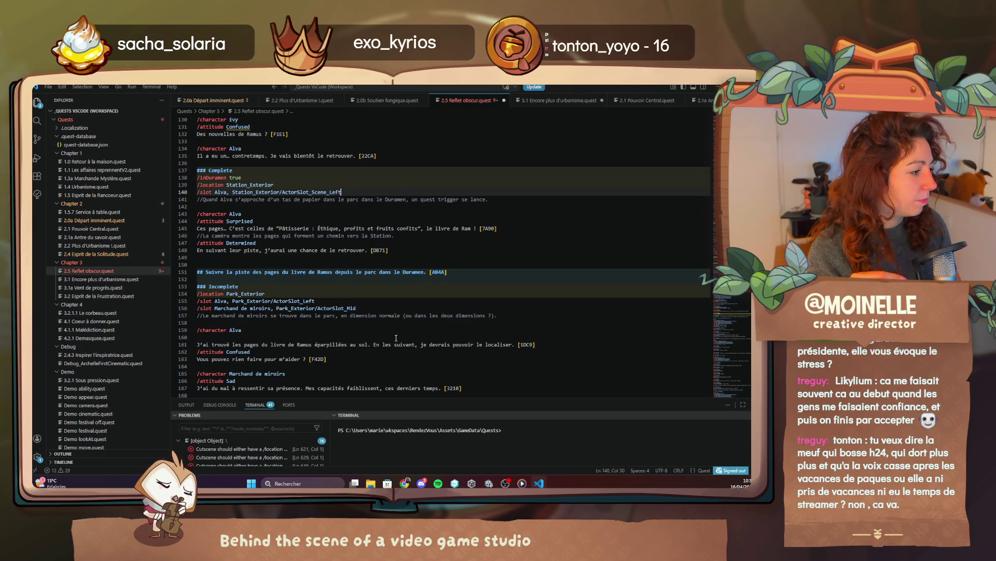
{"action": "scroll", "coordinate": [396, 338], "scroll_direction": "up", "scroll_amount": 3}
{"action": "key", "text": "ctrl+z"}
{"action": "key", "text": "ctrl+z"}
{"action": "key", "text": "ctrl+z"}
{"action": "key", "text": "ctrl+z"}
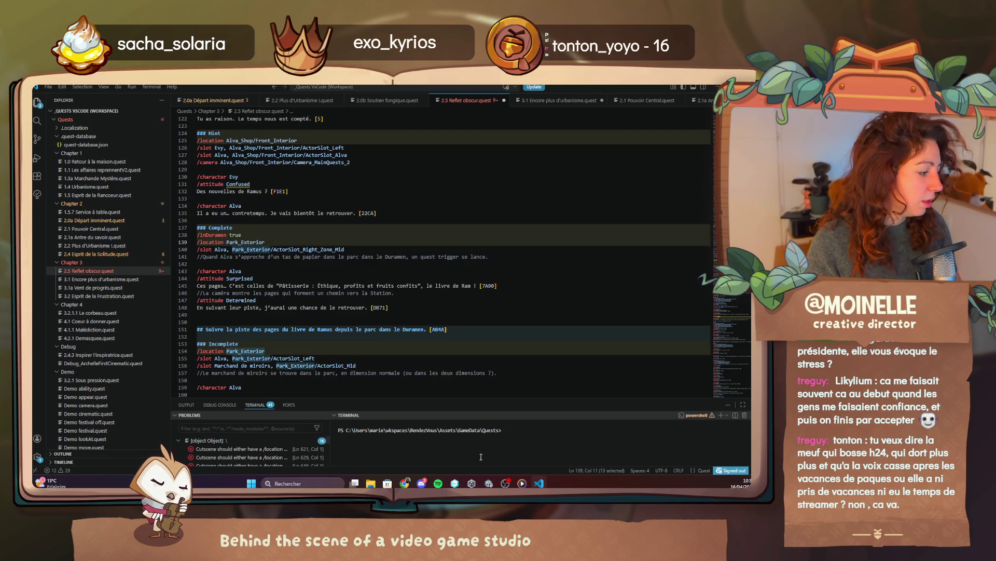
{"action": "left_click", "coordinate": [488, 483]}
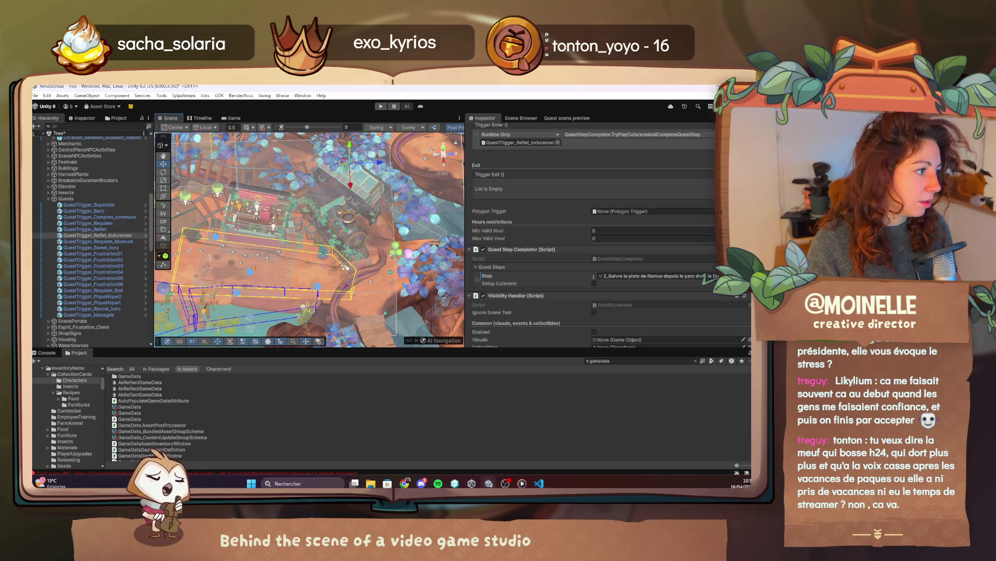
Step: Re-frame QuestTrigger_Reflet_Induramen in the Scene view after accidentally selecting a tree branch
{"action": "scroll", "coordinate": [328, 269], "scroll_direction": "down", "scroll_amount": 5}
{"action": "left_click", "coordinate": [124, 235]}
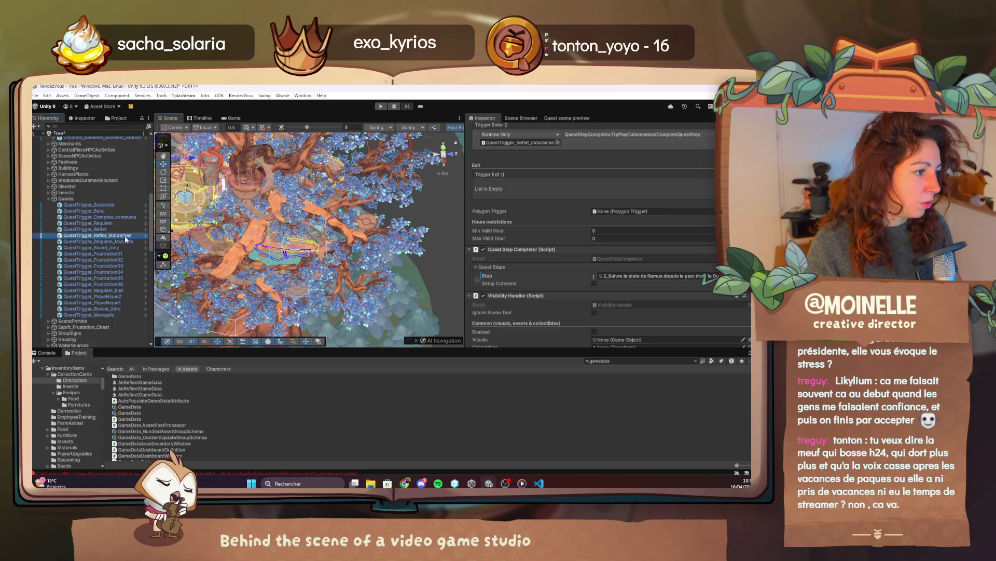
{"action": "double_click", "coordinate": [125, 235]}
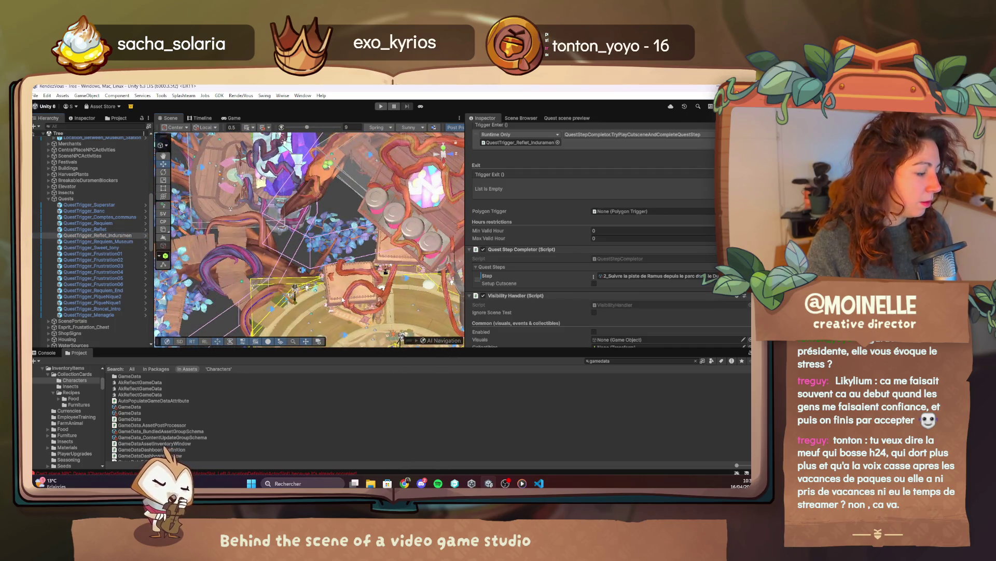
{"action": "scroll", "coordinate": [341, 300], "scroll_direction": "down", "scroll_amount": 5}
{"action": "left_click", "coordinate": [340, 247]}
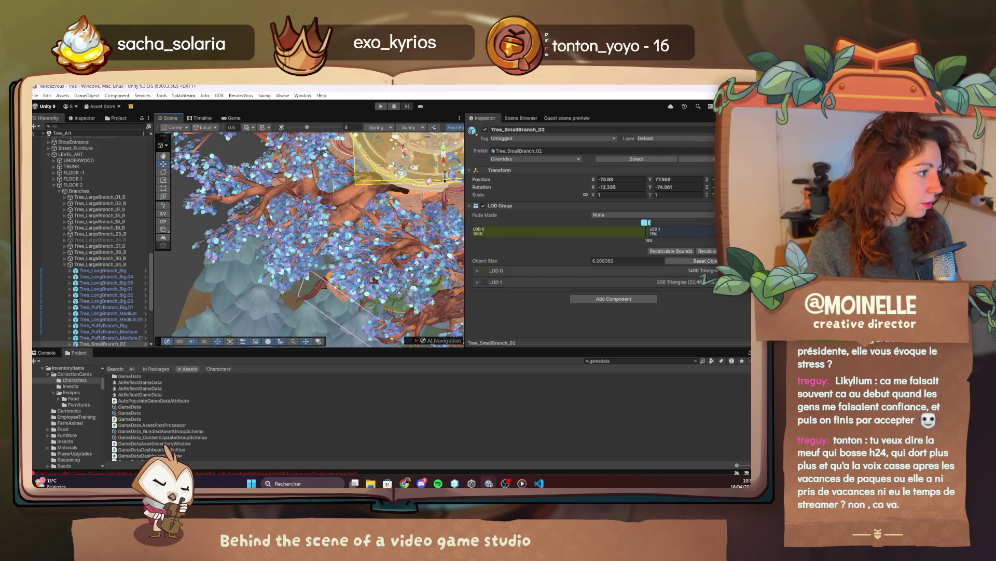
{"action": "scroll", "coordinate": [97, 292], "scroll_direction": "up", "scroll_amount": 10}
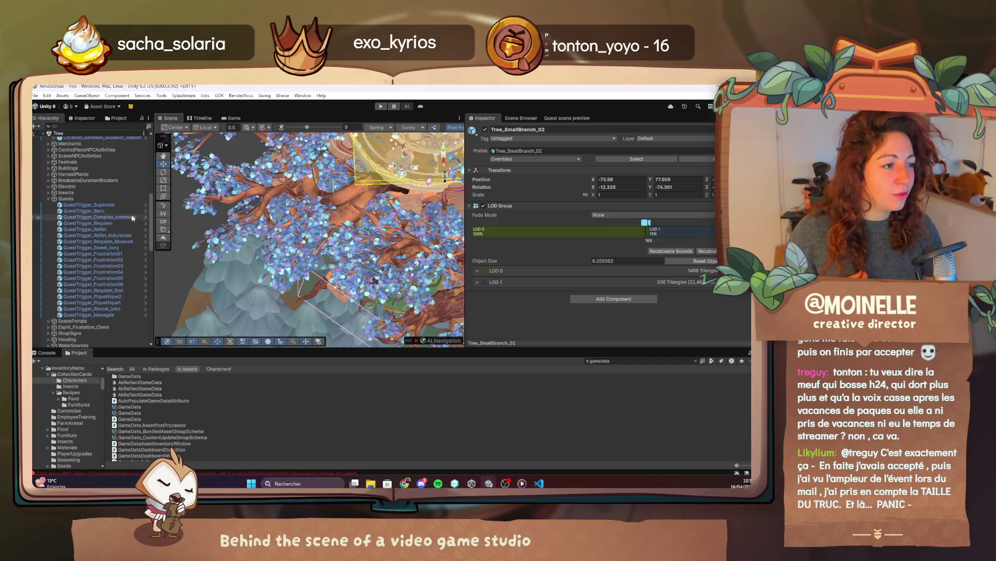
{"action": "double_click", "coordinate": [122, 236]}
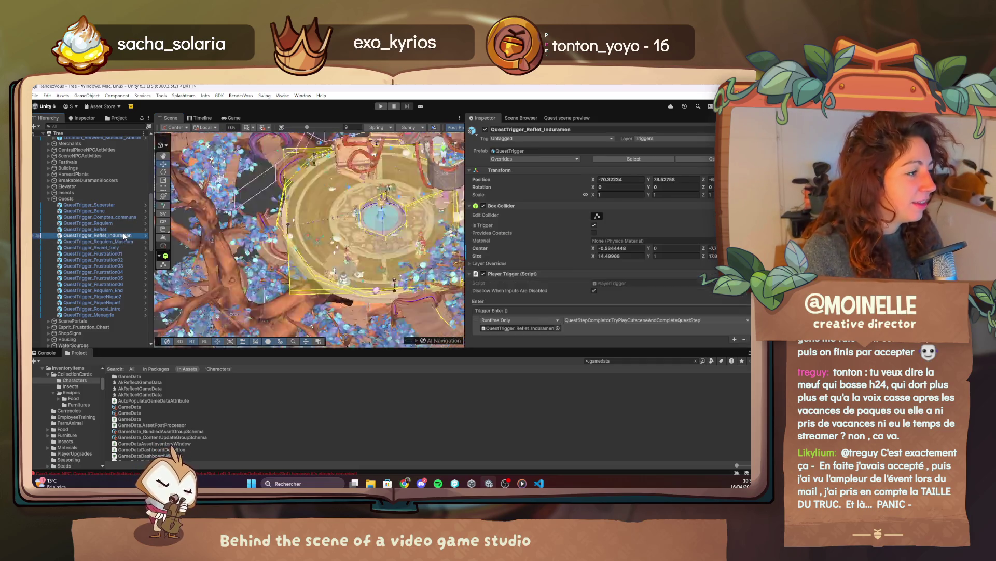
{"action": "scroll", "coordinate": [644, 306], "scroll_direction": "down", "scroll_amount": 8}
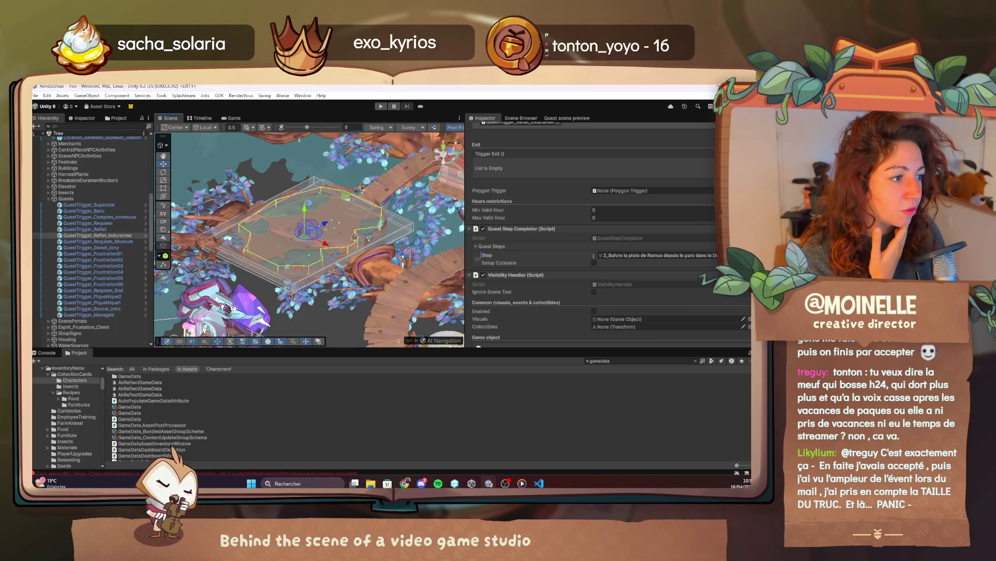
{"action": "left_click", "coordinate": [106, 230]}
{"action": "left_click", "coordinate": [110, 236]}
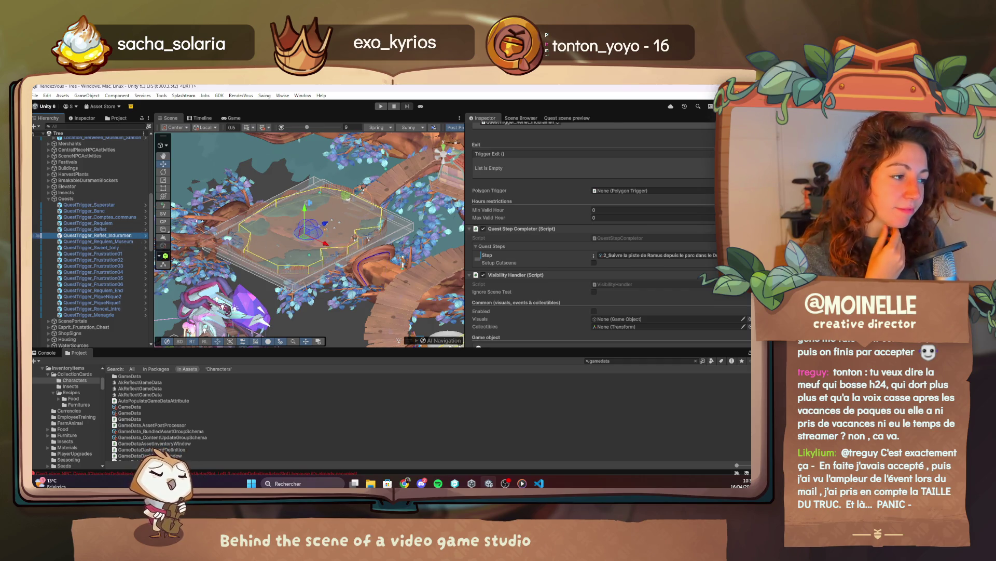
{"action": "scroll", "coordinate": [512, 163], "scroll_direction": "up", "scroll_amount": 10}
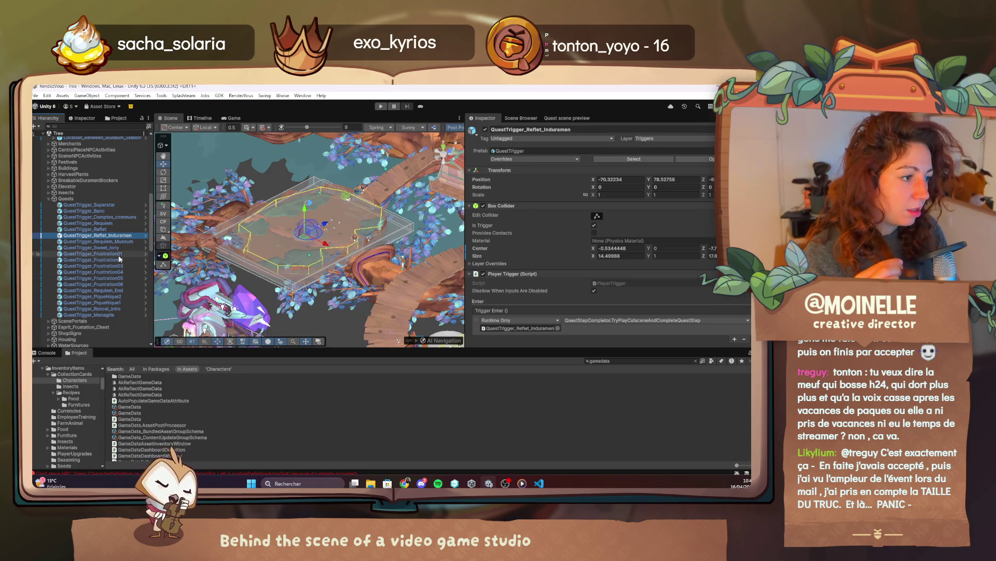
Step: Enable Edit Collider on QuestTrigger_Requiem and drag its box faces out, Size Z about 7.27 to 8.12
{"action": "double_click", "coordinate": [88, 222]}
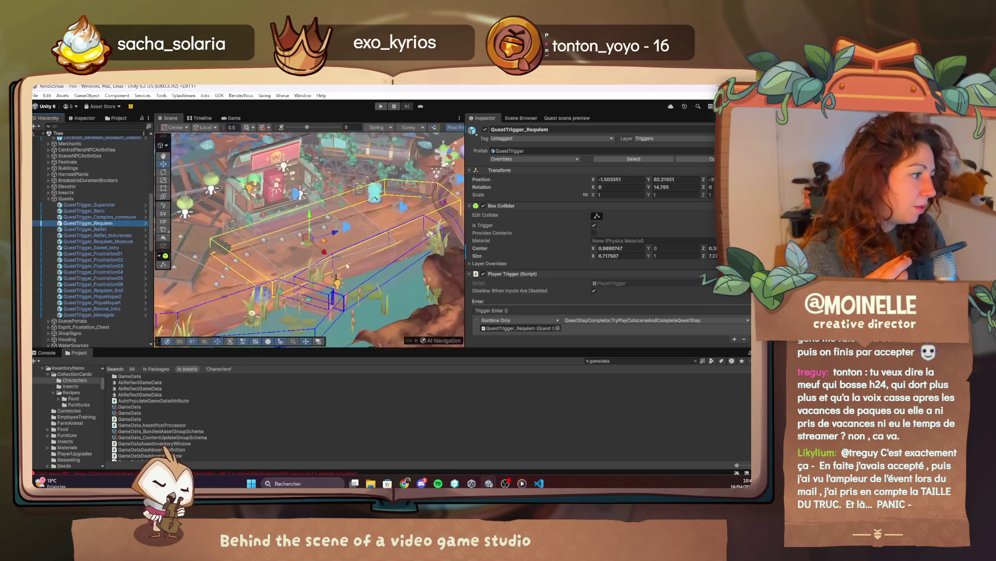
{"action": "left_click_drag", "start_coordinate": [371, 266], "coordinate": [195, 289]}
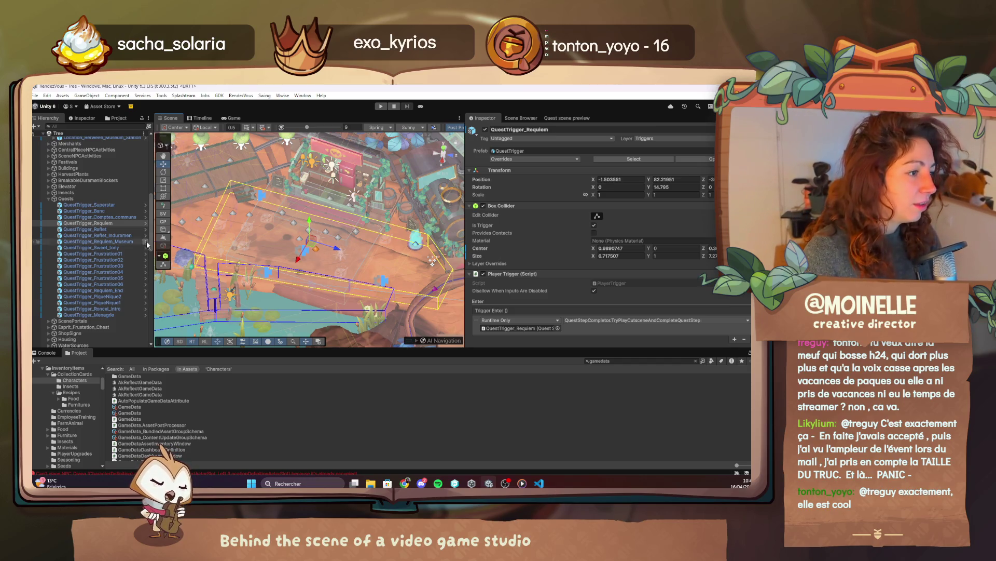
{"action": "double_click", "coordinate": [88, 223]}
{"action": "scroll", "coordinate": [313, 264], "scroll_direction": "down", "scroll_amount": 5}
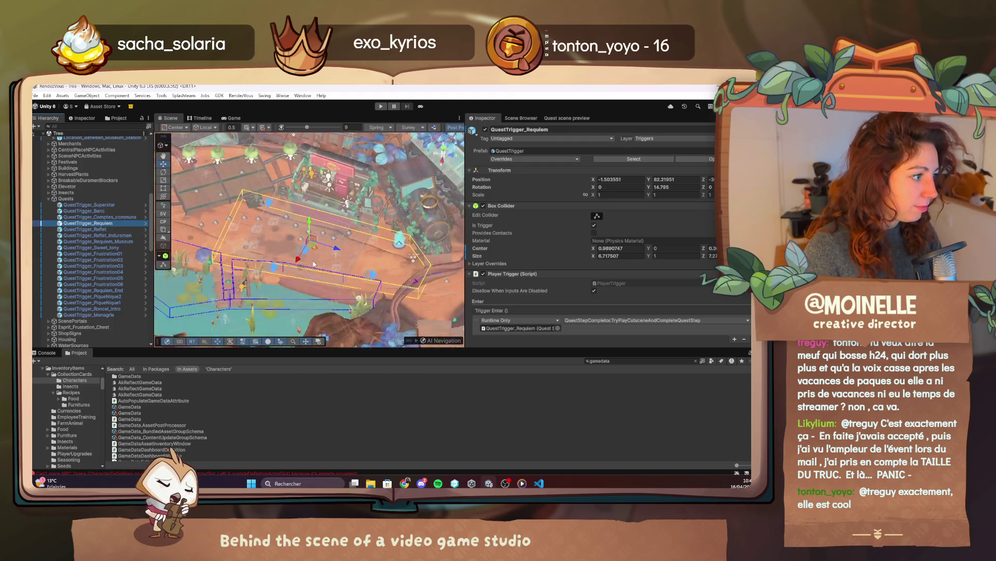
{"action": "scroll", "coordinate": [313, 264], "scroll_direction": "down", "scroll_amount": 2}
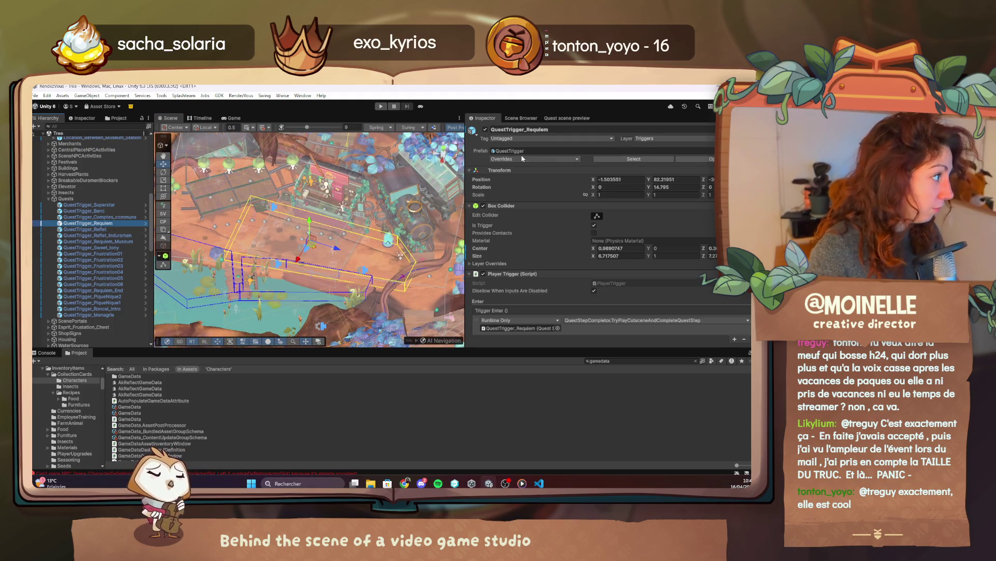
{"action": "left_click", "coordinate": [597, 215]}
{"action": "left_click_drag", "start_coordinate": [447, 154], "coordinate": [350, 237]}
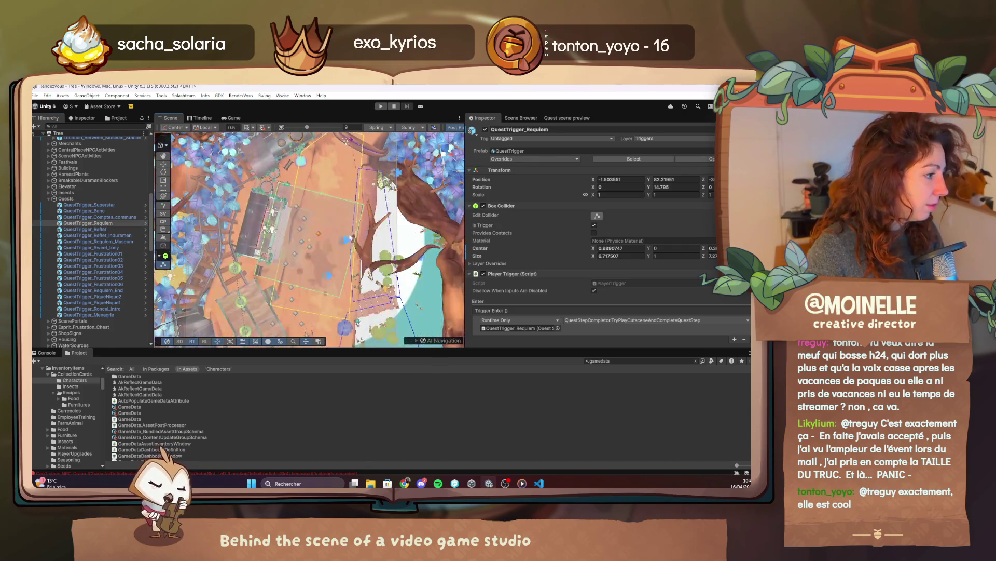
{"action": "left_click_drag", "start_coordinate": [329, 188], "coordinate": [321, 191]}
{"action": "left_click_drag", "start_coordinate": [297, 289], "coordinate": [318, 286]}
{"action": "left_click", "coordinate": [115, 241]}
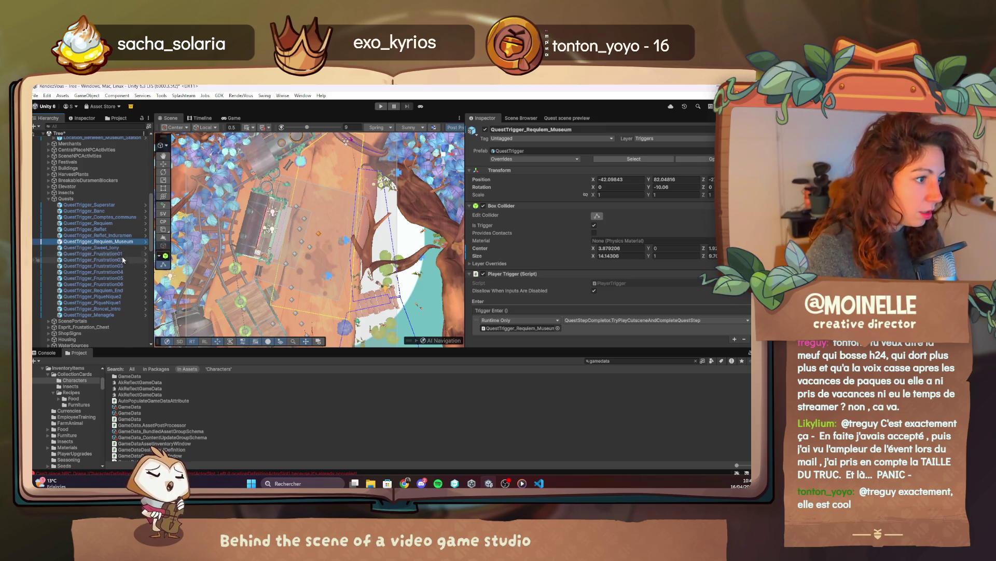
Step: Rename the Reflet Induramen trigger to QuestTrigger_Park_Reflet_Induramen
{"action": "left_click", "coordinate": [120, 235]}
{"action": "left_click", "coordinate": [529, 129]}
{"action": "double_click", "coordinate": [534, 129]}
{"action": "left_click", "coordinate": [528, 129]}
{"action": "type", "text": "Park_Reflet_Induramen"}
{"action": "key", "text": "Return"}
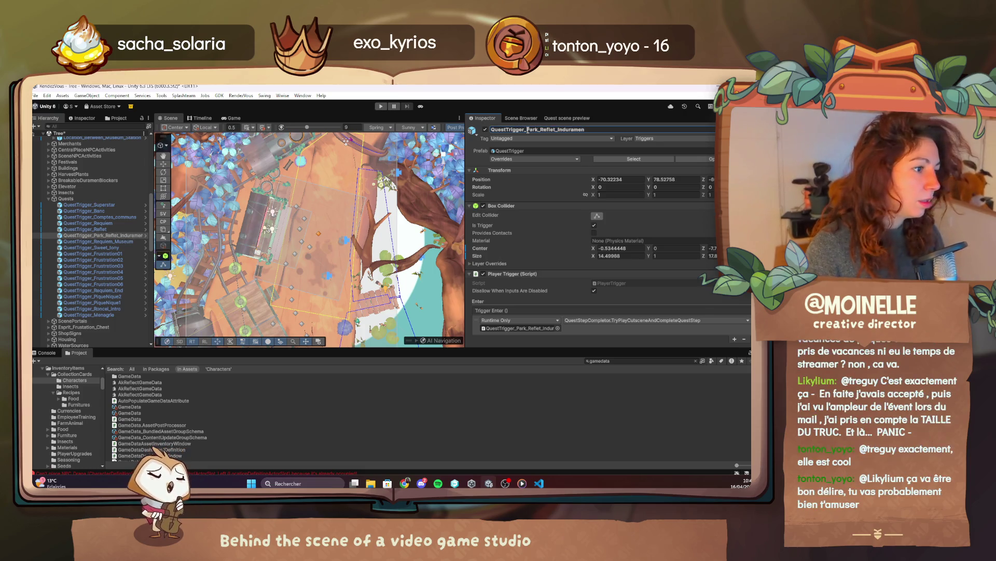
Step: Duplicate the Park trigger and name the copy QuestTrigger_Station_Reflet_Induramen
{"action": "left_click", "coordinate": [101, 236]}
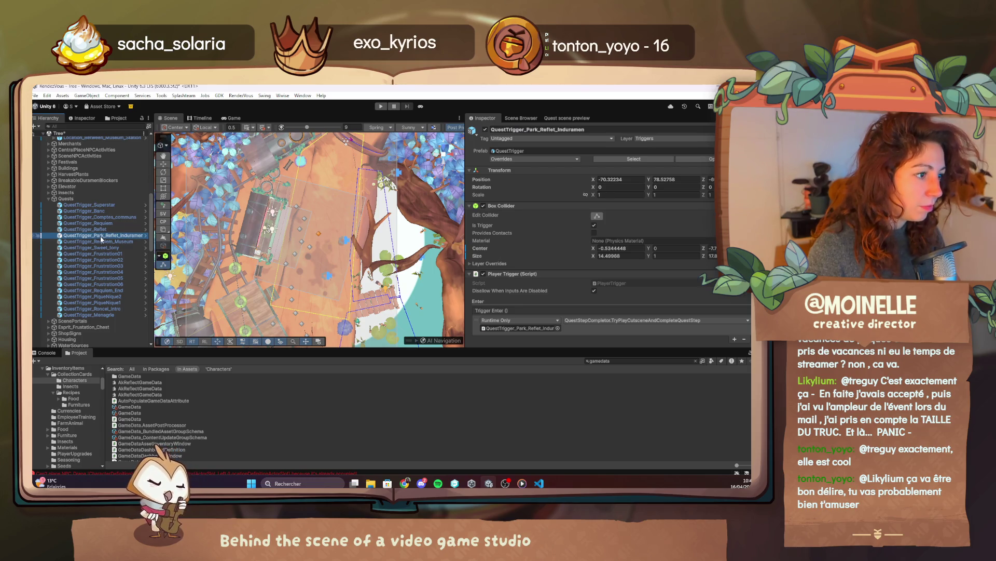
{"action": "key", "text": "ctrl+d"}
{"action": "key", "text": "F2"}
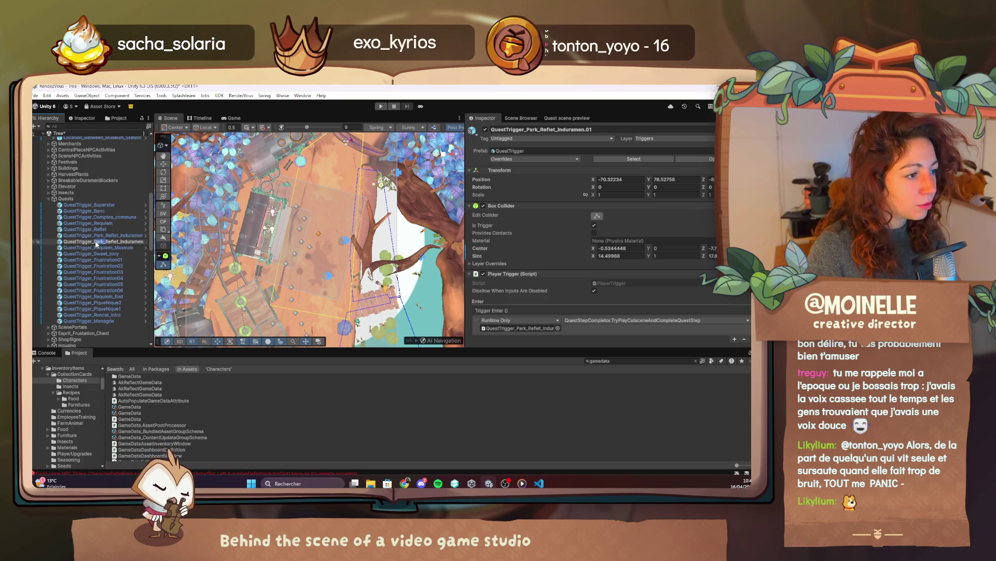
{"action": "type", "text": "Statio"}
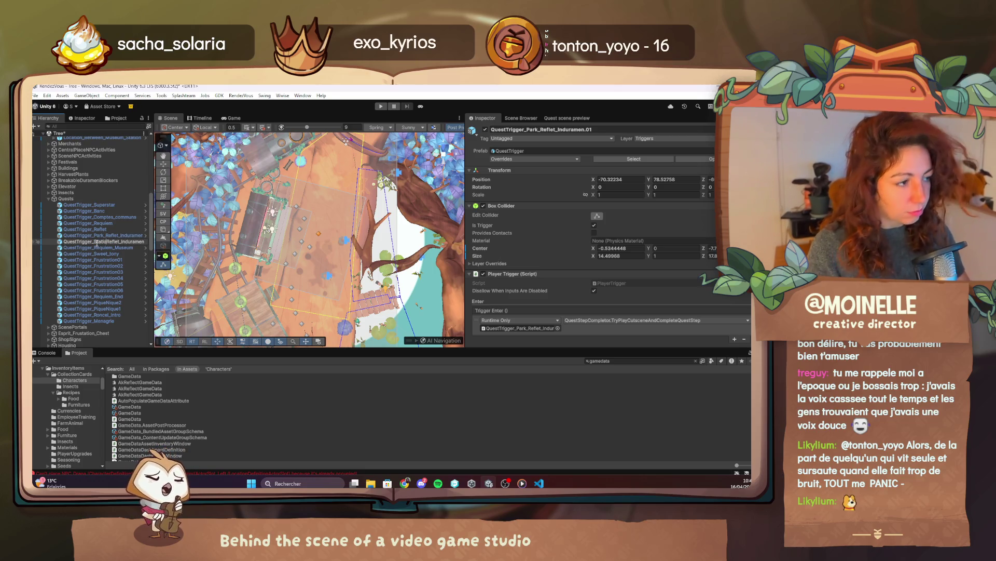
{"action": "type", "text": "n_"}
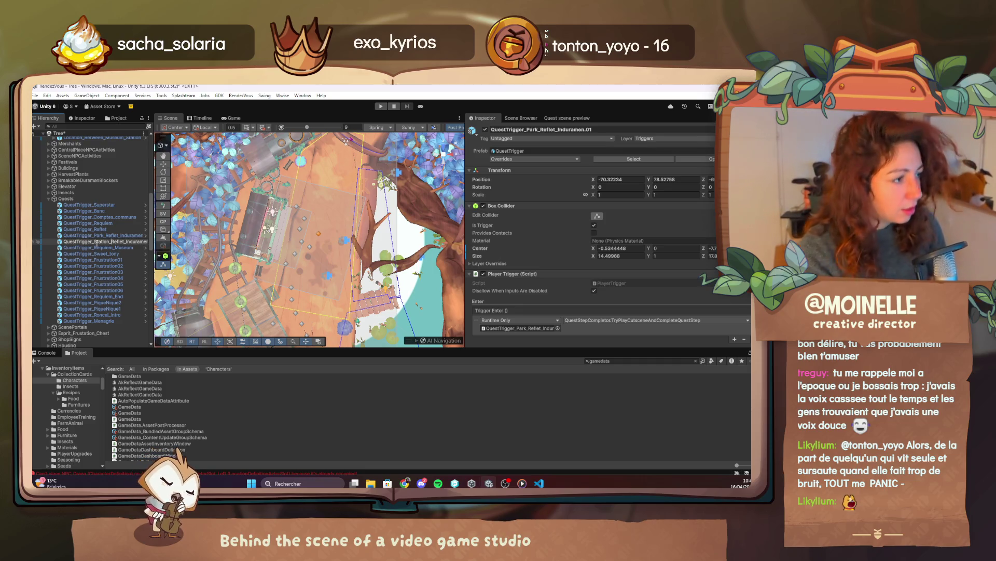
{"action": "key", "text": "Return"}
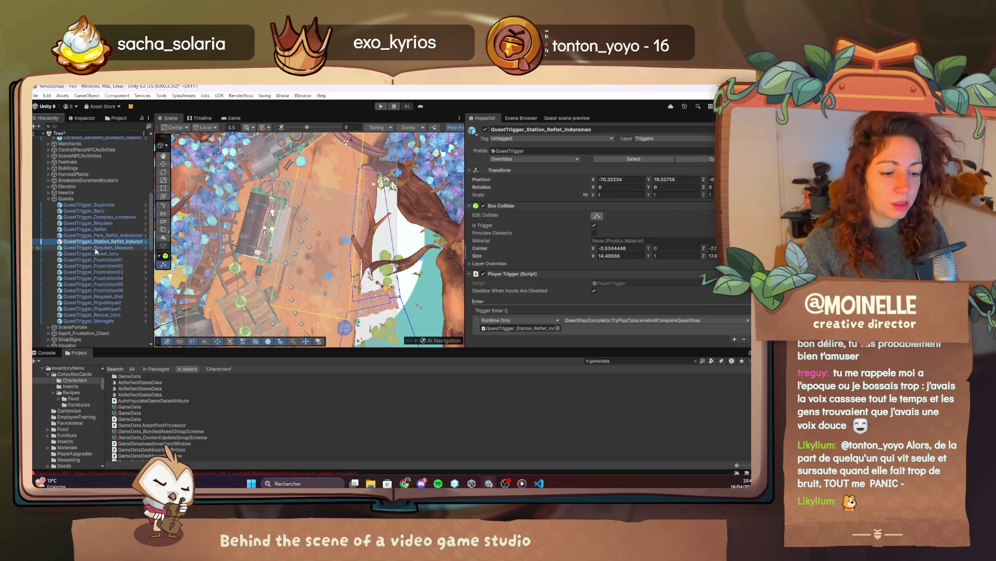
Step: Move the QuestTrigger_Station_Reflet_Induramen box along X to its new spot
{"action": "double_click", "coordinate": [90, 242]}
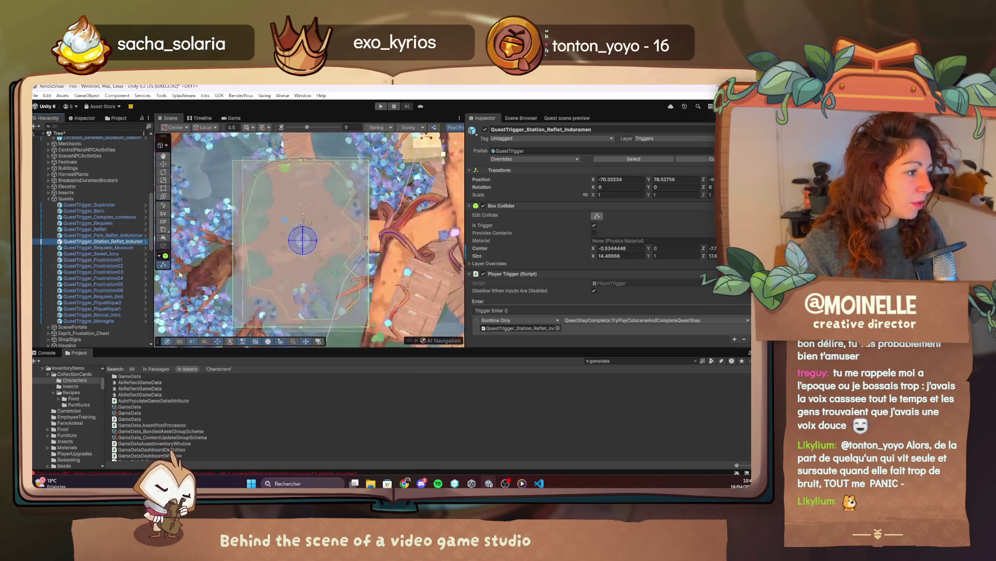
{"action": "mouse_move", "coordinate": [322, 270]}
{"action": "left_mouse_down"}
{"action": "mouse_move", "coordinate": [295, 287]}
{"action": "mouse_move", "coordinate": [354, 253]}
{"action": "left_mouse_up"}
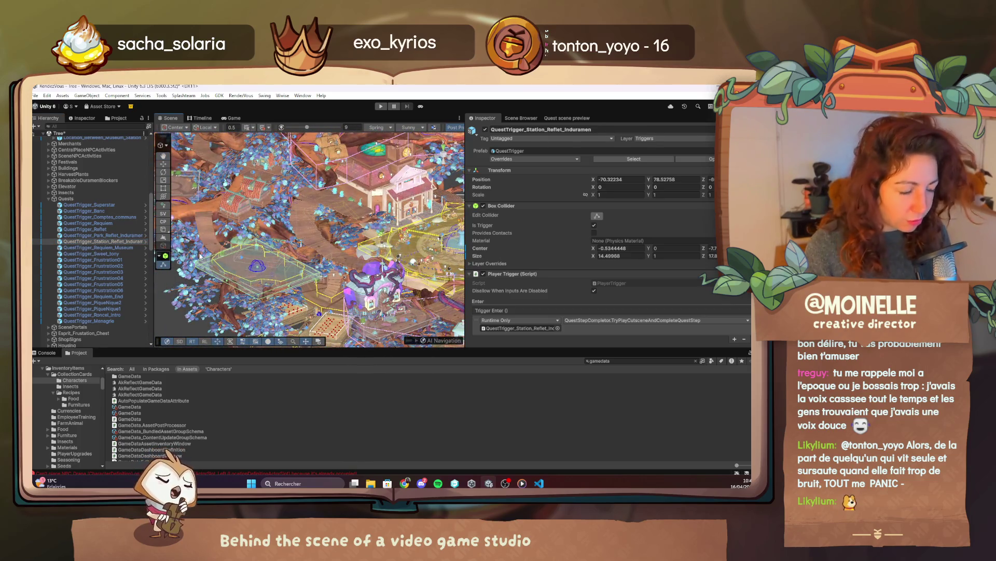
{"action": "mouse_move", "coordinate": [258, 257]}
{"action": "left_mouse_down"}
{"action": "mouse_move", "coordinate": [280, 244]}
{"action": "mouse_move", "coordinate": [209, 297]}
{"action": "mouse_move", "coordinate": [461, 212]}
{"action": "mouse_move", "coordinate": [421, 207]}
{"action": "mouse_move", "coordinate": [318, 287]}
{"action": "left_mouse_up"}
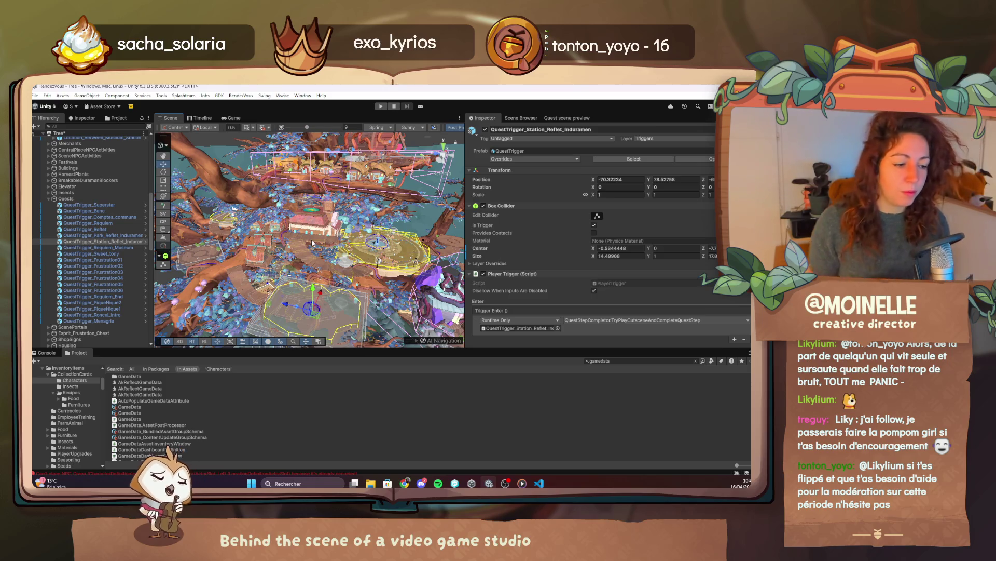
{"action": "left_click_drag", "start_coordinate": [315, 239], "coordinate": [410, 235]}
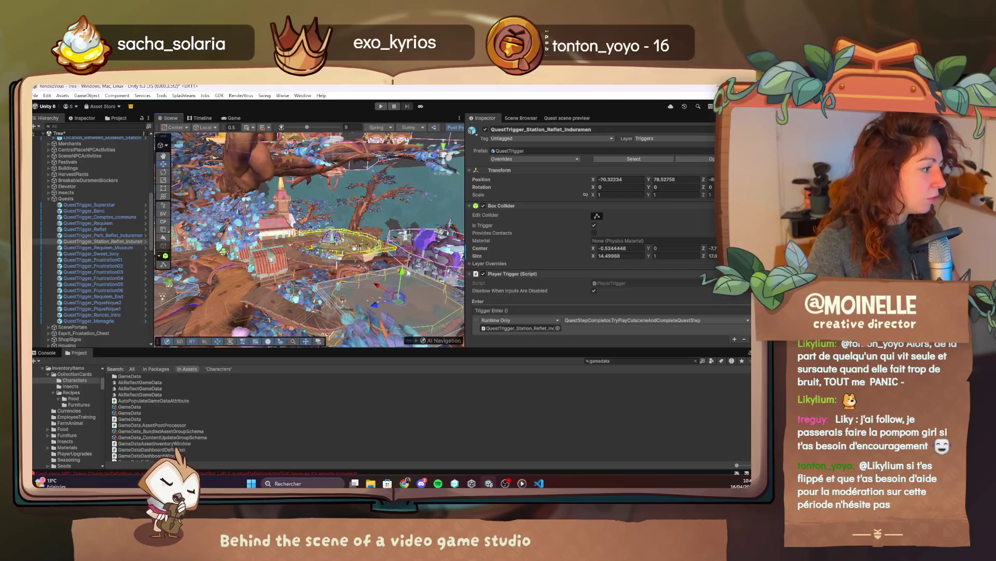
{"action": "key", "text": "f"}
{"action": "scroll", "coordinate": [396, 254], "scroll_direction": "down", "scroll_amount": 3}
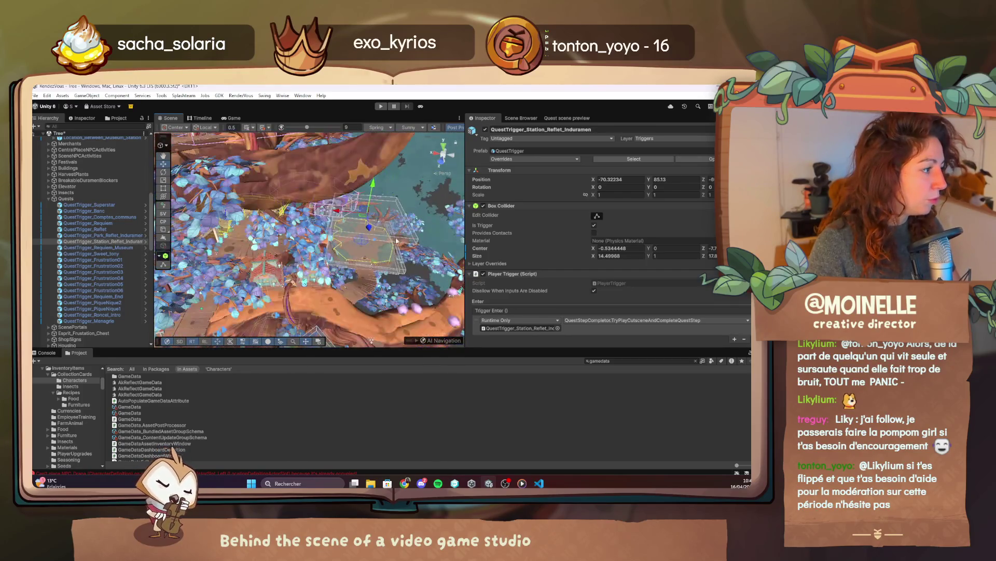
{"action": "mouse_move", "coordinate": [365, 222]}
{"action": "left_mouse_down"}
{"action": "mouse_move", "coordinate": [370, 253]}
{"action": "mouse_move", "coordinate": [404, 258]}
{"action": "left_mouse_up"}
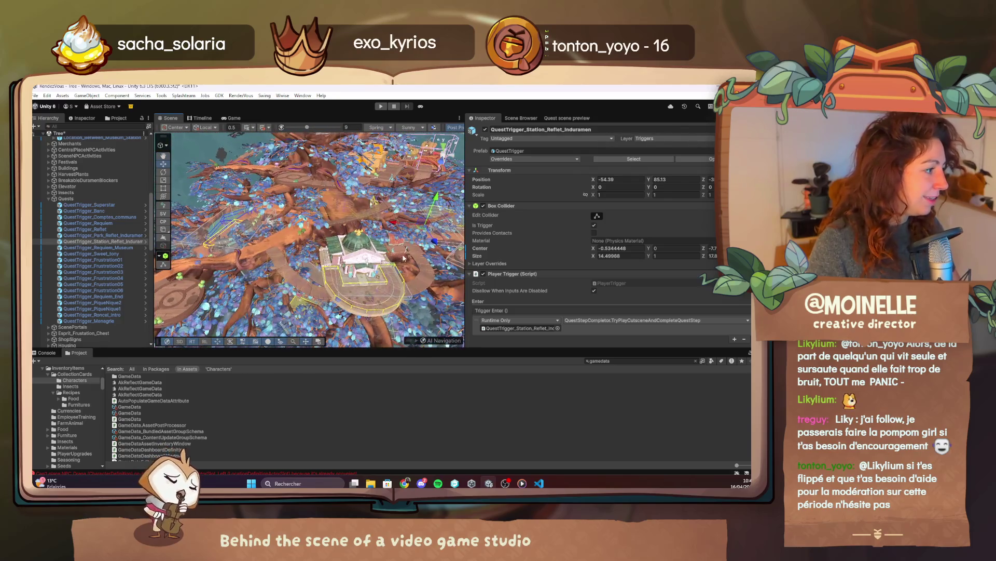
Step: Resize the Station trigger's box collider to roughly 11.65 wide and 16 deep
{"action": "double_click", "coordinate": [87, 242]}
{"action": "mouse_move", "coordinate": [385, 260]}
{"action": "left_mouse_down"}
{"action": "mouse_move", "coordinate": [393, 267]}
{"action": "mouse_move", "coordinate": [343, 263]}
{"action": "mouse_move", "coordinate": [373, 253]}
{"action": "mouse_move", "coordinate": [210, 260]}
{"action": "mouse_move", "coordinate": [458, 158]}
{"action": "mouse_move", "coordinate": [363, 259]}
{"action": "mouse_move", "coordinate": [304, 186]}
{"action": "mouse_move", "coordinate": [291, 208]}
{"action": "left_mouse_up"}
{"action": "scroll", "coordinate": [226, 256], "scroll_direction": "up", "scroll_amount": 4}
{"action": "key", "text": "f"}
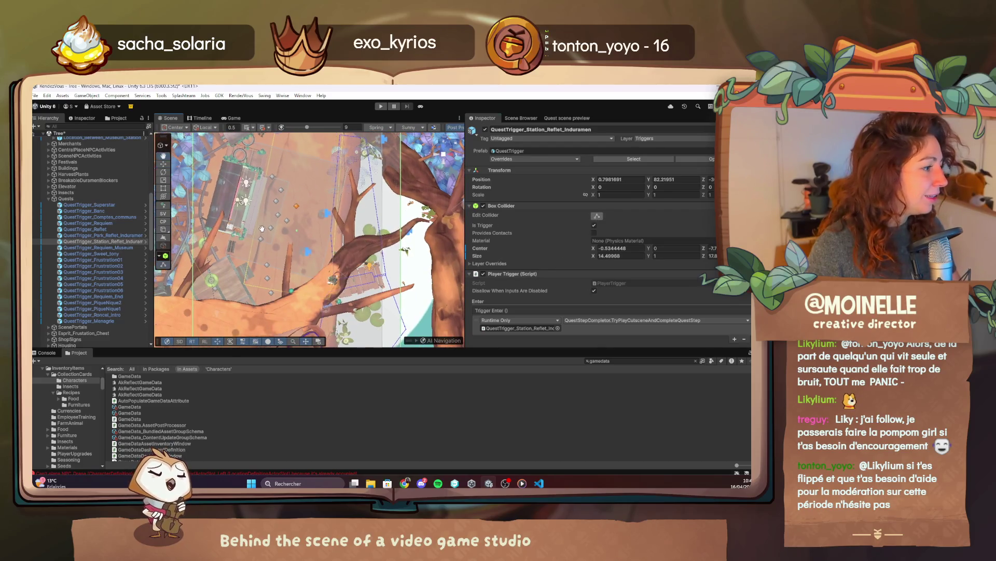
{"action": "mouse_move", "coordinate": [305, 157]}
{"action": "left_mouse_down"}
{"action": "mouse_move", "coordinate": [302, 247]}
{"action": "mouse_move", "coordinate": [377, 197]}
{"action": "left_mouse_up"}
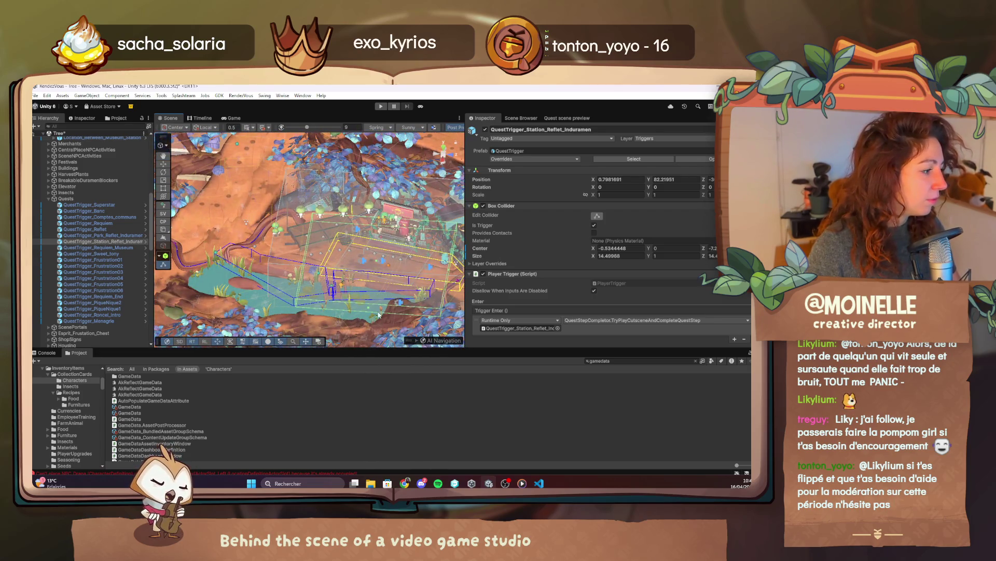
{"action": "mouse_move", "coordinate": [369, 311]}
{"action": "left_mouse_down"}
{"action": "mouse_move", "coordinate": [374, 288]}
{"action": "mouse_move", "coordinate": [392, 276]}
{"action": "left_mouse_up"}
{"action": "left_click_drag", "start_coordinate": [291, 248], "coordinate": [260, 229]}
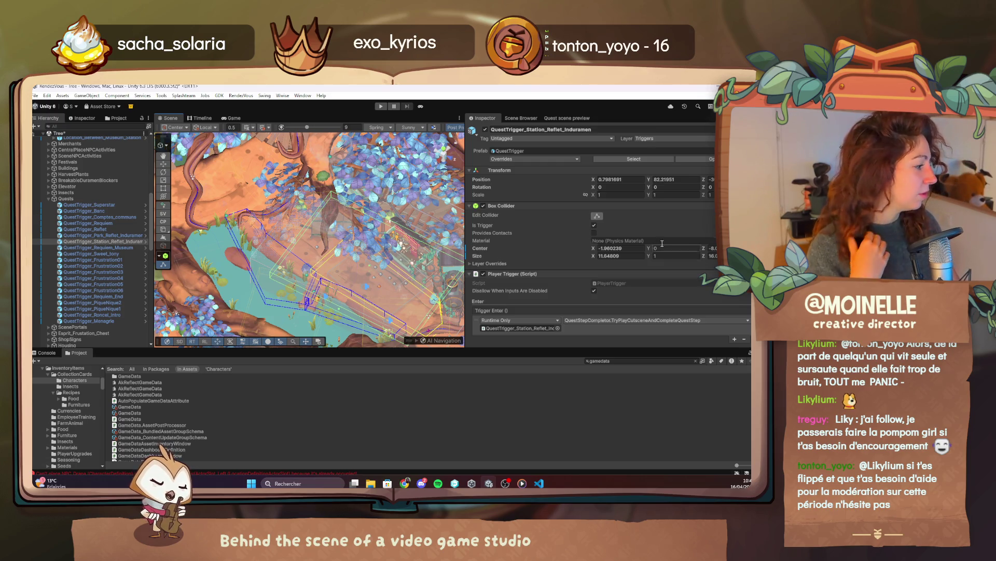
{"action": "scroll", "coordinate": [662, 244], "scroll_direction": "down", "scroll_amount": 5}
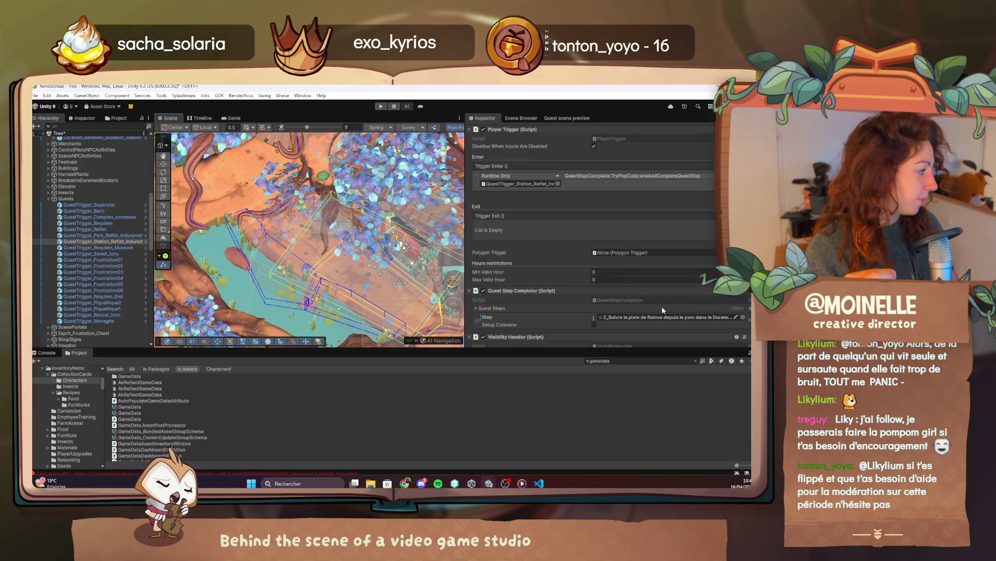
{"action": "scroll", "coordinate": [661, 306], "scroll_direction": "down", "scroll_amount": 2}
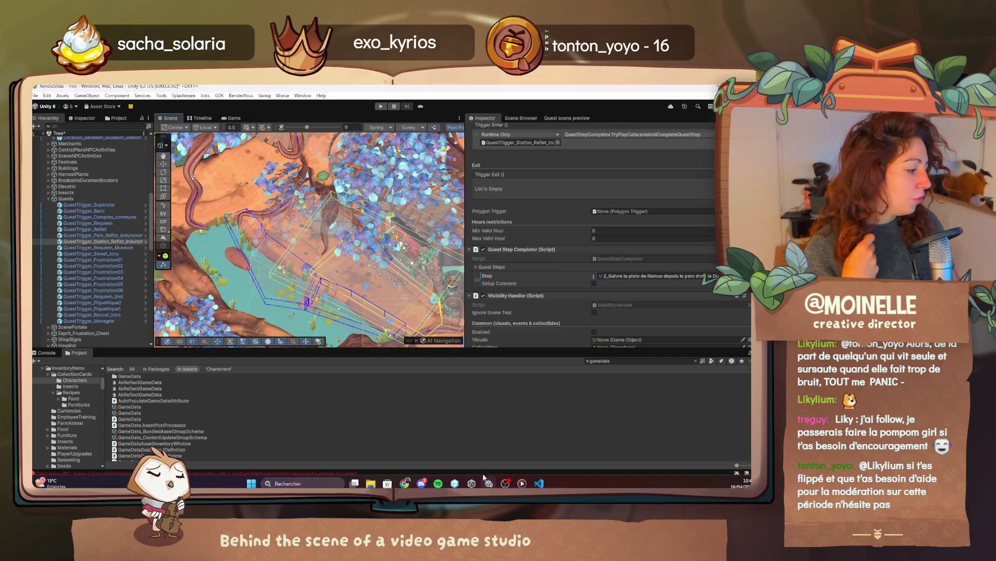
{"action": "key", "text": "alt+Tab"}
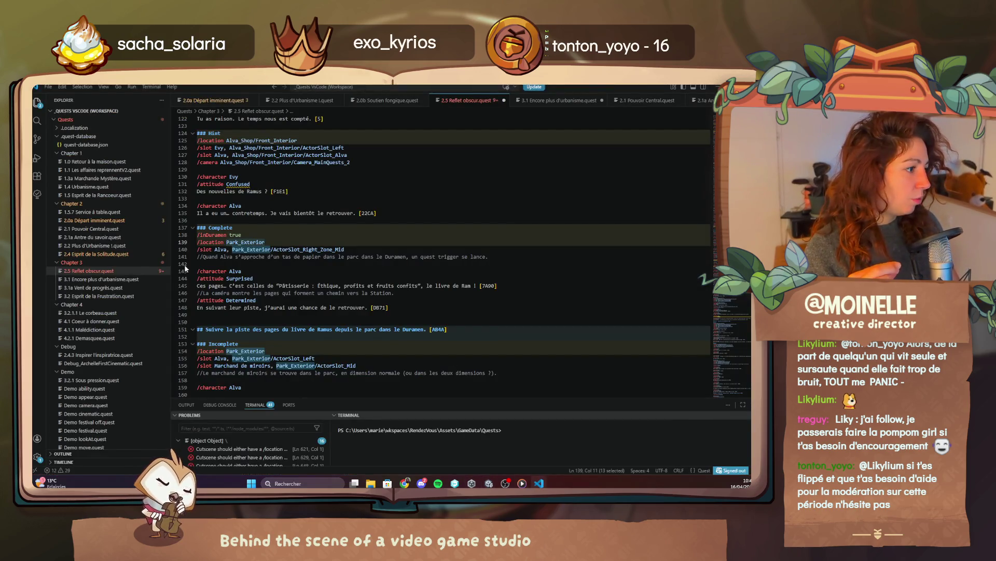
Step: Review the Station_Exterior Complete section of 2.5 Reflet obscur.quest, checking the warning on Alva's Panicked attitude
{"action": "scroll", "coordinate": [224, 334], "scroll_direction": "down", "scroll_amount": 3}
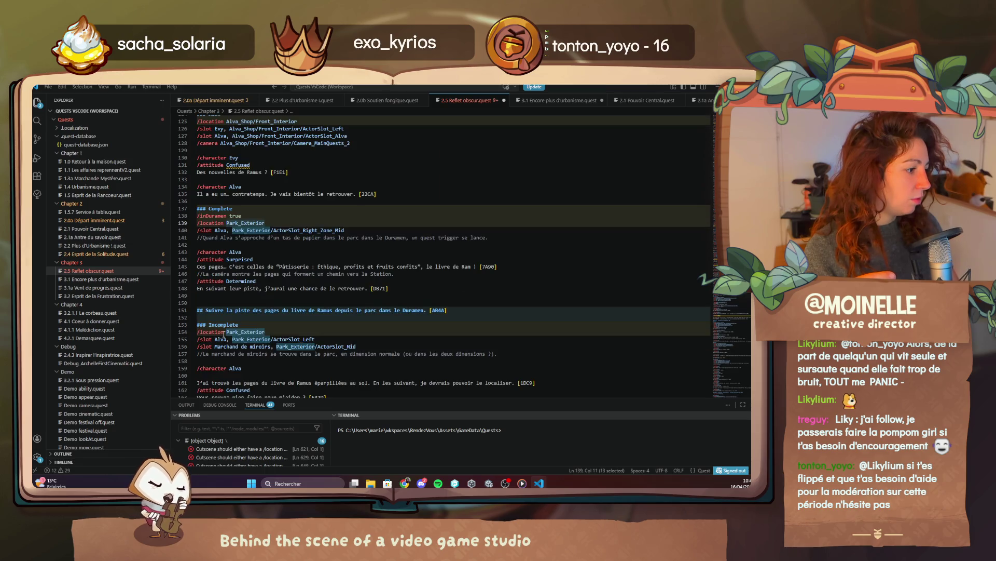
{"action": "scroll", "coordinate": [223, 334], "scroll_direction": "down", "scroll_amount": 5}
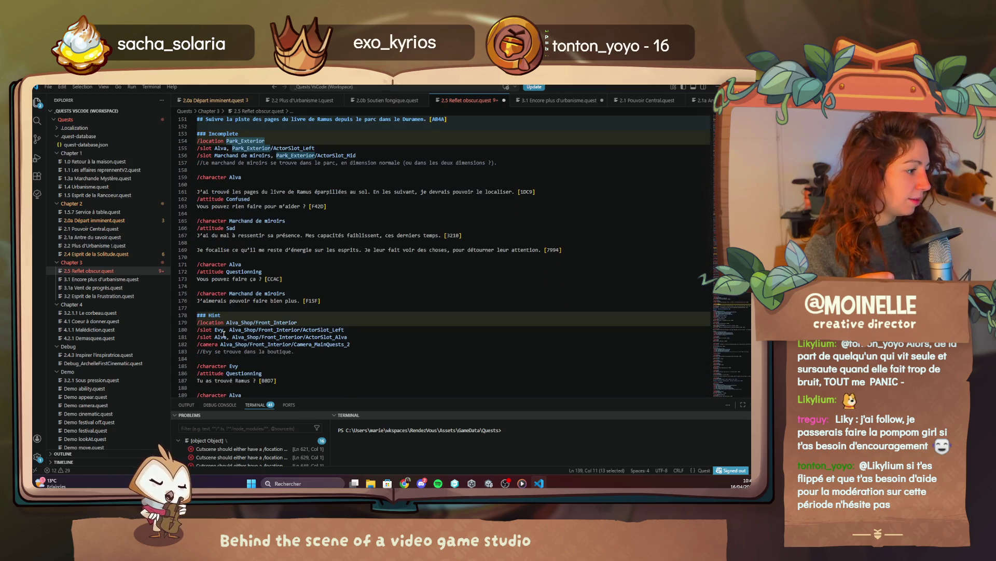
{"action": "scroll", "coordinate": [223, 334], "scroll_direction": "down", "scroll_amount": 5}
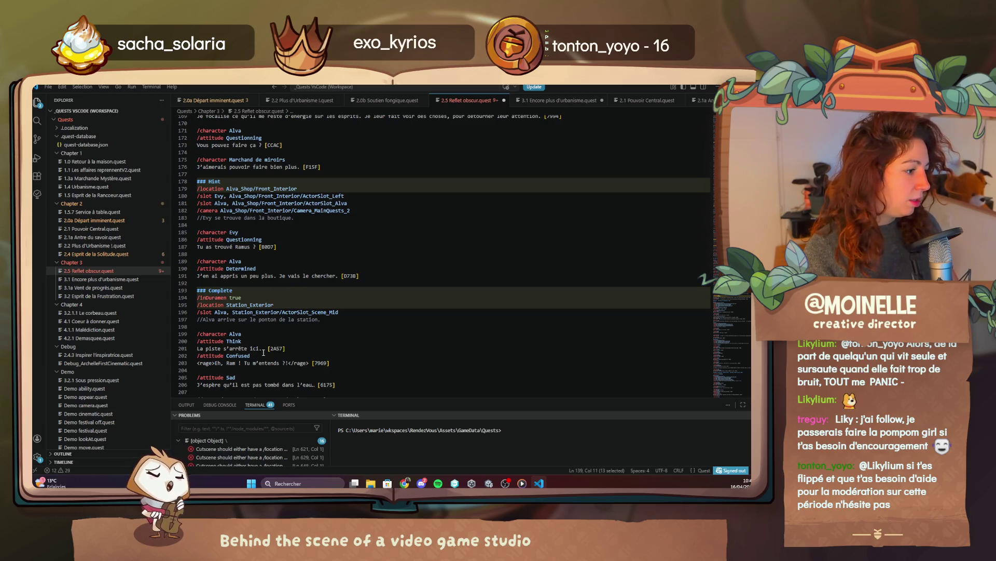
{"action": "scroll", "coordinate": [263, 353], "scroll_direction": "down", "scroll_amount": 1}
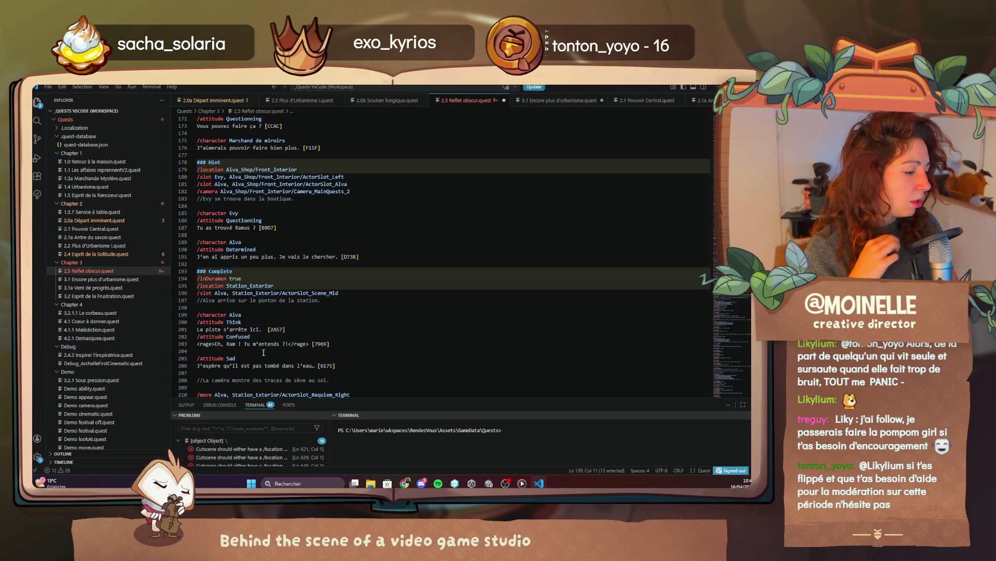
{"action": "scroll", "coordinate": [264, 352], "scroll_direction": "down", "scroll_amount": 1}
{"action": "scroll", "coordinate": [263, 352], "scroll_direction": "down", "scroll_amount": 2}
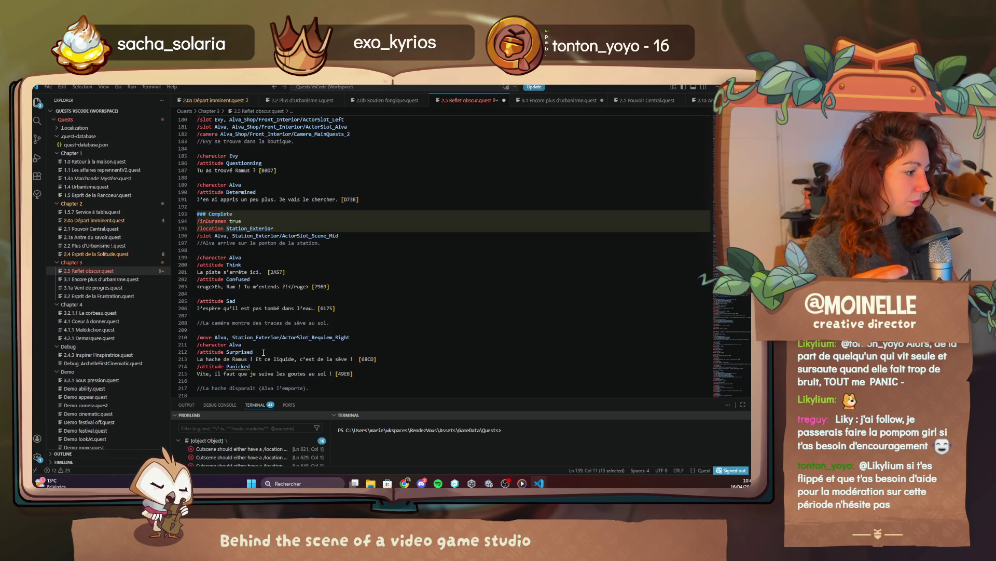
{"action": "scroll", "coordinate": [263, 353], "scroll_direction": "down", "scroll_amount": 3}
{"action": "left_click", "coordinate": [263, 353]}
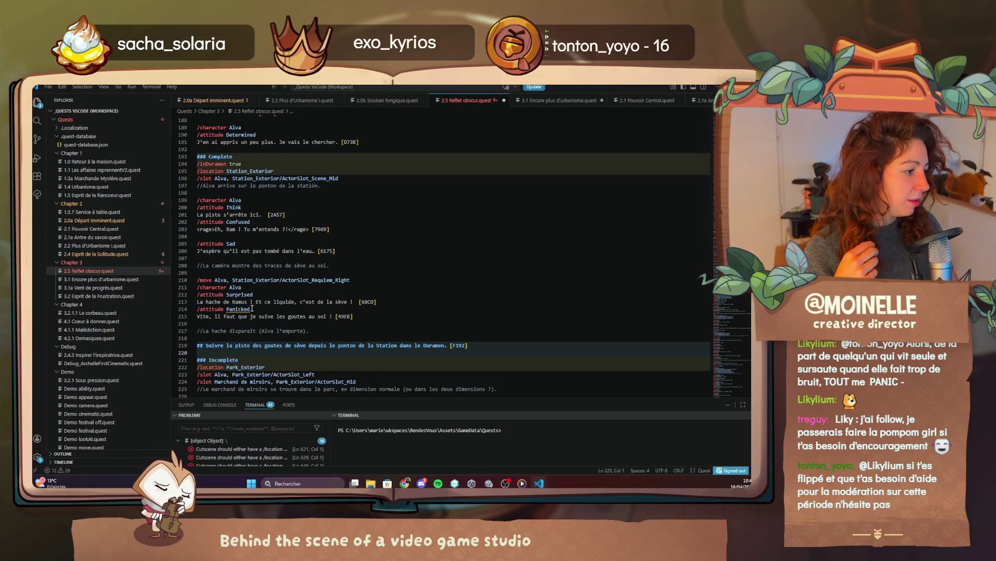
{"action": "mouse_move", "coordinate": [252, 308]}
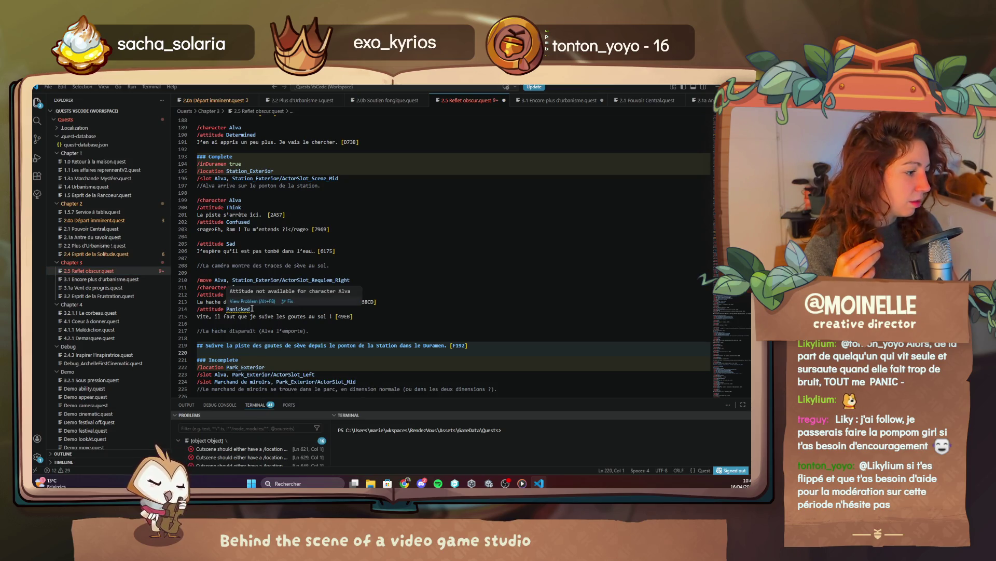
{"action": "key", "text": "alt+Tab"}
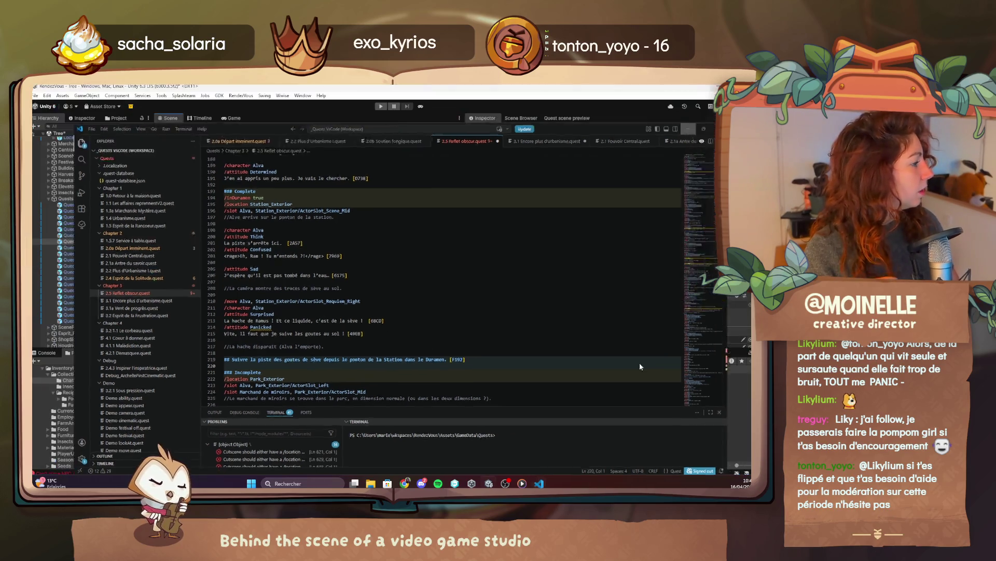
Step: Set the completor's step to '3_Suivre la piste des pages du livre de Ramus'
{"action": "scroll", "coordinate": [599, 304], "scroll_direction": "down", "scroll_amount": 1}
{"action": "left_click", "coordinate": [594, 255]}
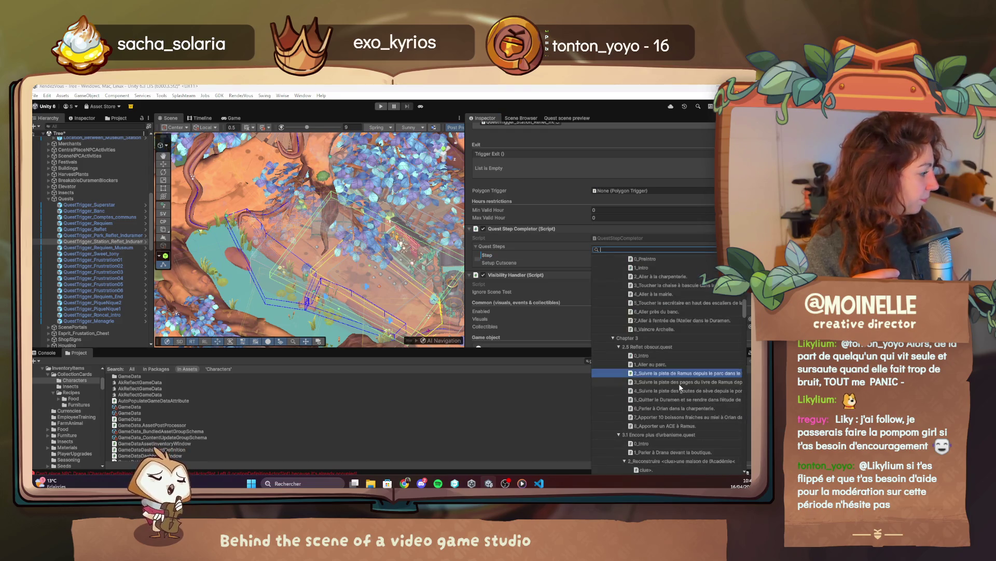
{"action": "left_click", "coordinate": [680, 382]}
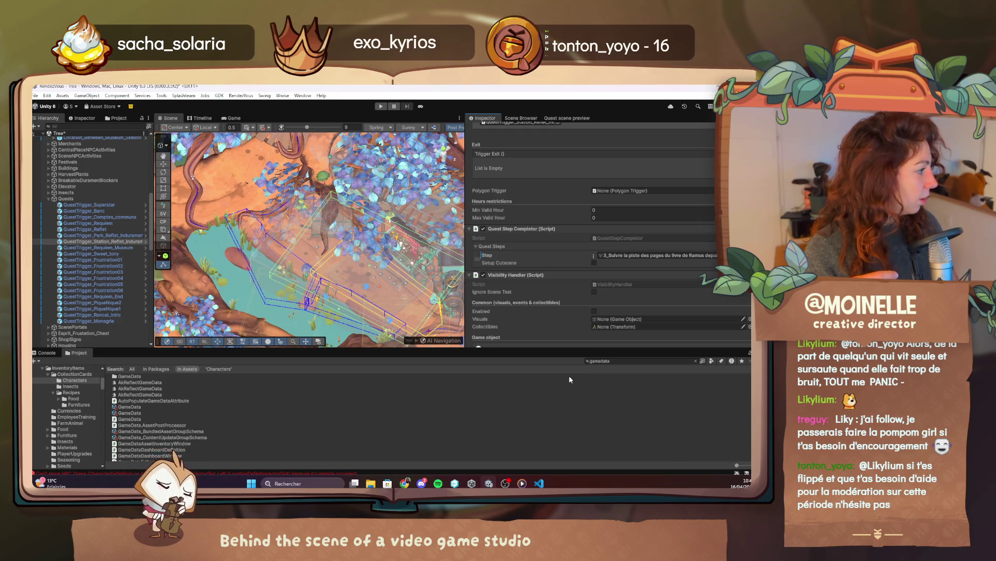
Step: Save the Tree scene from its header menu
{"action": "scroll", "coordinate": [660, 297], "scroll_direction": "down", "scroll_amount": 3}
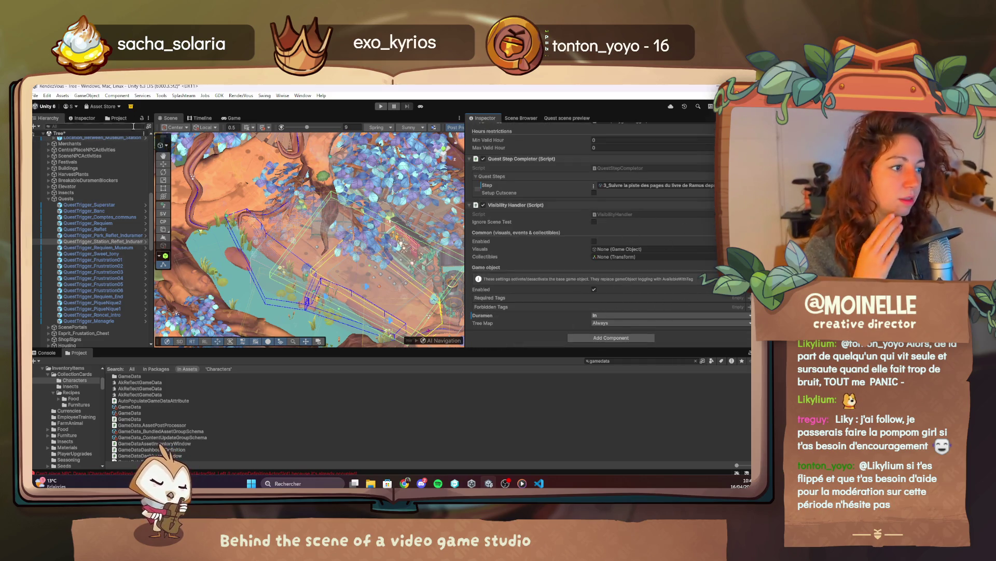
{"action": "left_click", "coordinate": [149, 134]}
{"action": "left_click", "coordinate": [165, 150]}
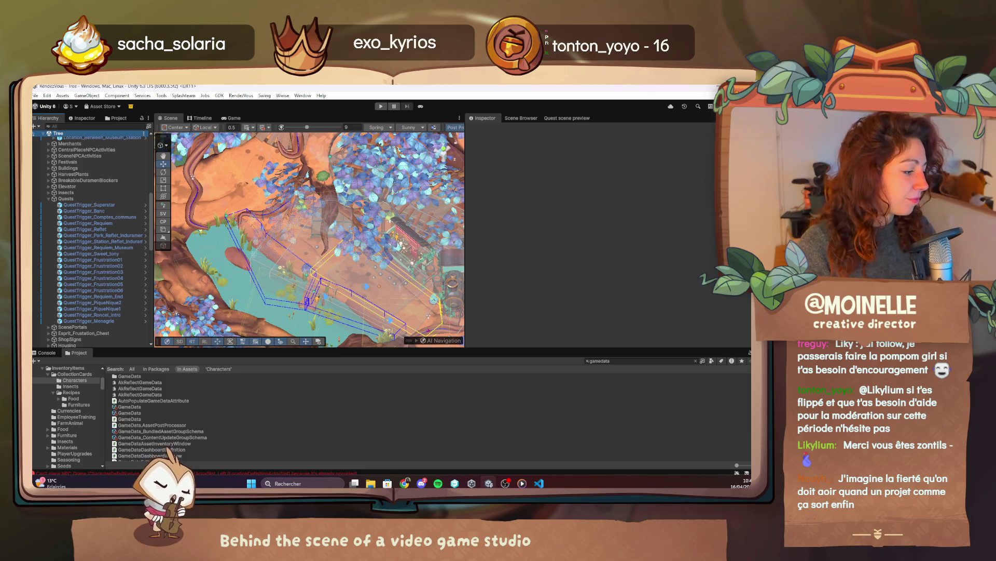
{"action": "mouse_move", "coordinate": [365, 293]}
{"action": "left_mouse_down"}
{"action": "mouse_move", "coordinate": [376, 175]}
{"action": "mouse_move", "coordinate": [252, 259]}
{"action": "left_mouse_up"}
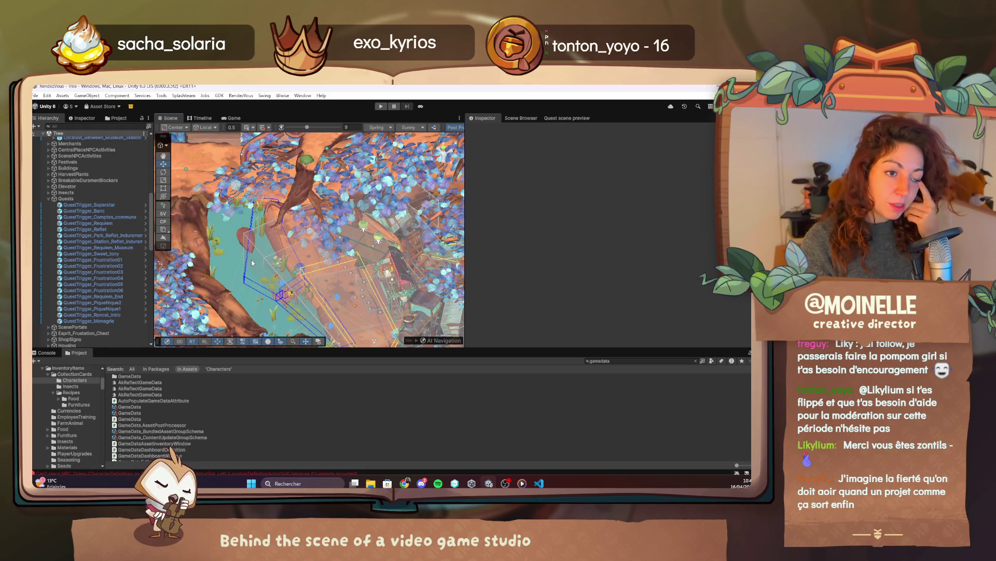
{"action": "mouse_move", "coordinate": [243, 324]}
{"action": "left_mouse_down"}
{"action": "mouse_move", "coordinate": [443, 238]}
{"action": "mouse_move", "coordinate": [275, 262]}
{"action": "left_mouse_up"}
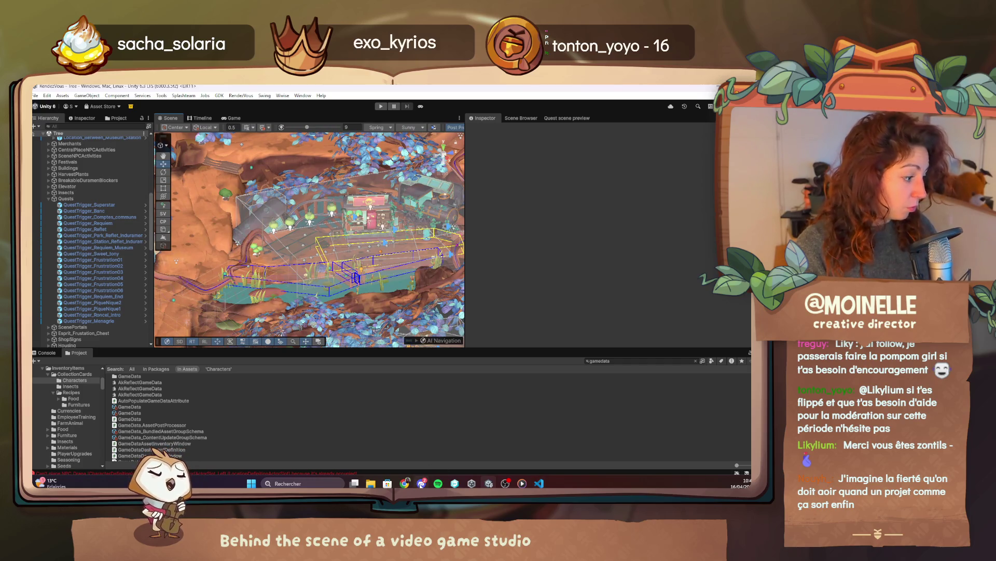
{"action": "scroll", "coordinate": [116, 305], "scroll_direction": "down", "scroll_amount": 3}
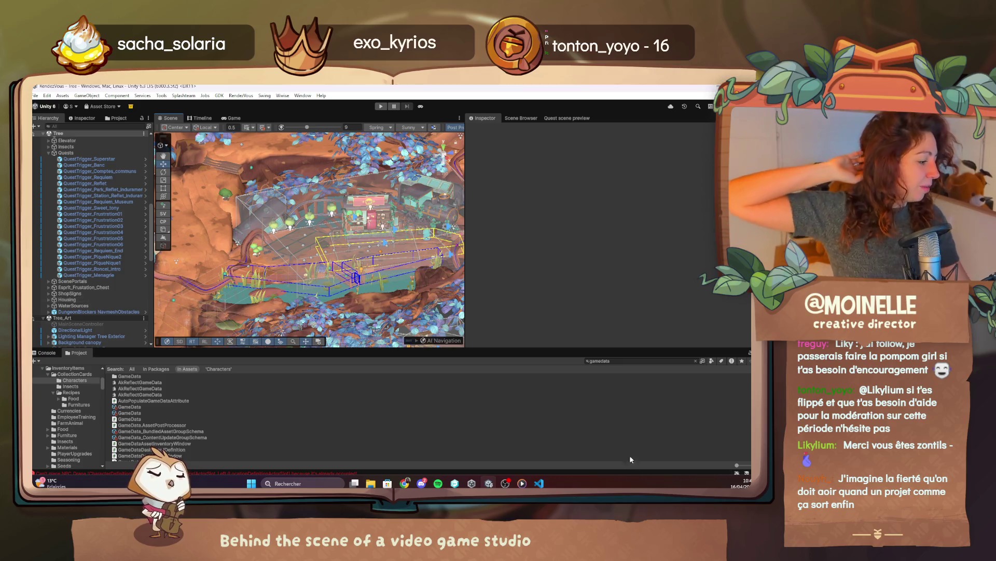
Step: Scroll through 2.5 Reflet obscur.quest in VS Code to its Incomplete, Hint and Complete cutscene sections
{"action": "left_click", "coordinate": [539, 483]}
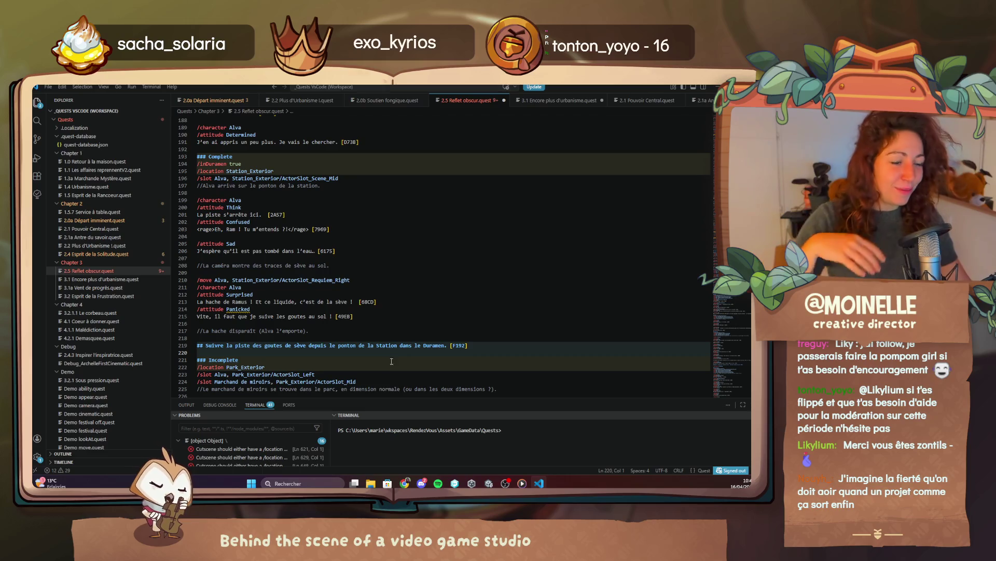
{"action": "scroll", "coordinate": [440, 336], "scroll_direction": "down", "scroll_amount": 3}
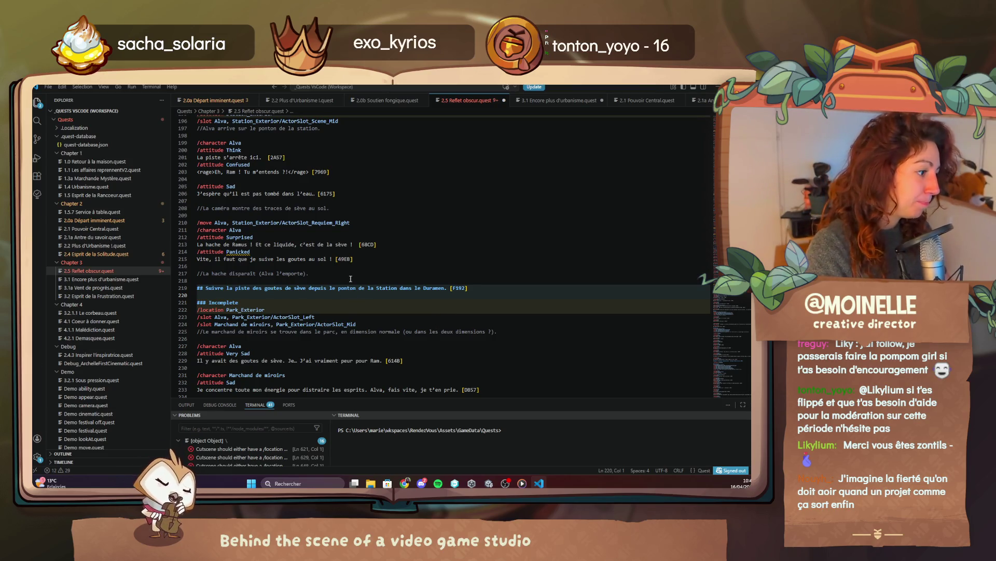
{"action": "scroll", "coordinate": [345, 287], "scroll_direction": "down", "scroll_amount": 1}
{"action": "scroll", "coordinate": [345, 288], "scroll_direction": "down", "scroll_amount": 4}
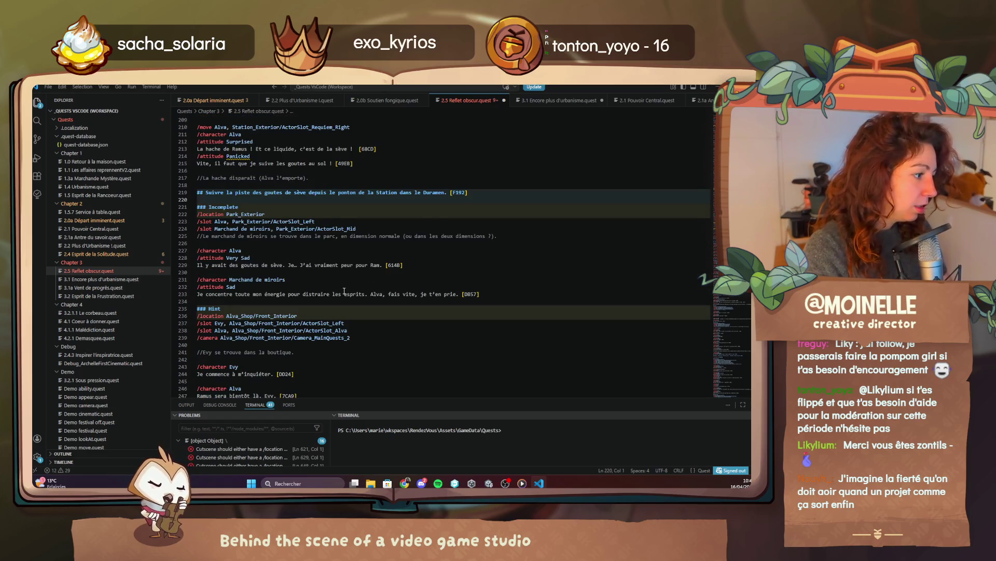
{"action": "scroll", "coordinate": [343, 293], "scroll_direction": "down", "scroll_amount": 3}
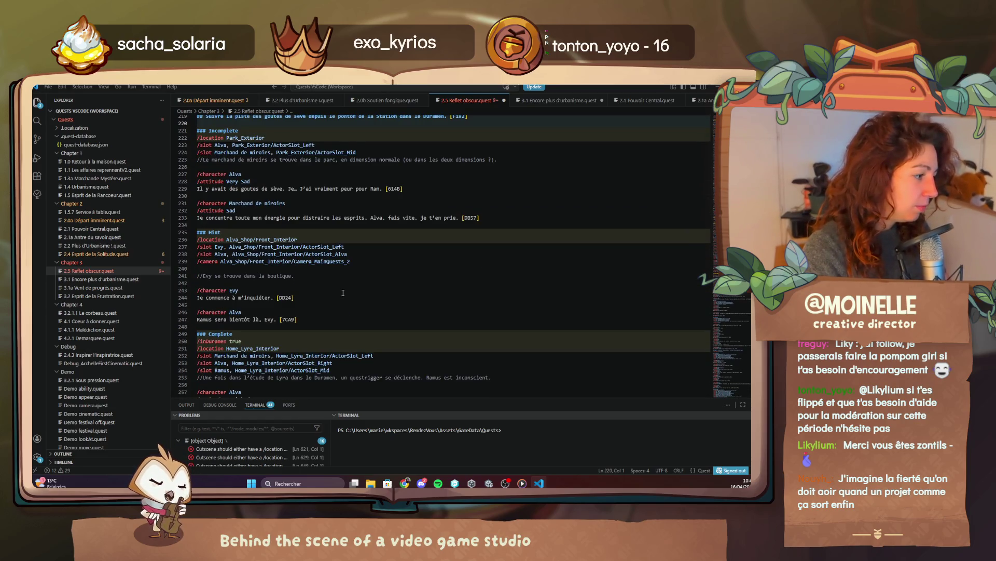
{"action": "scroll", "coordinate": [343, 293], "scroll_direction": "down", "scroll_amount": 2}
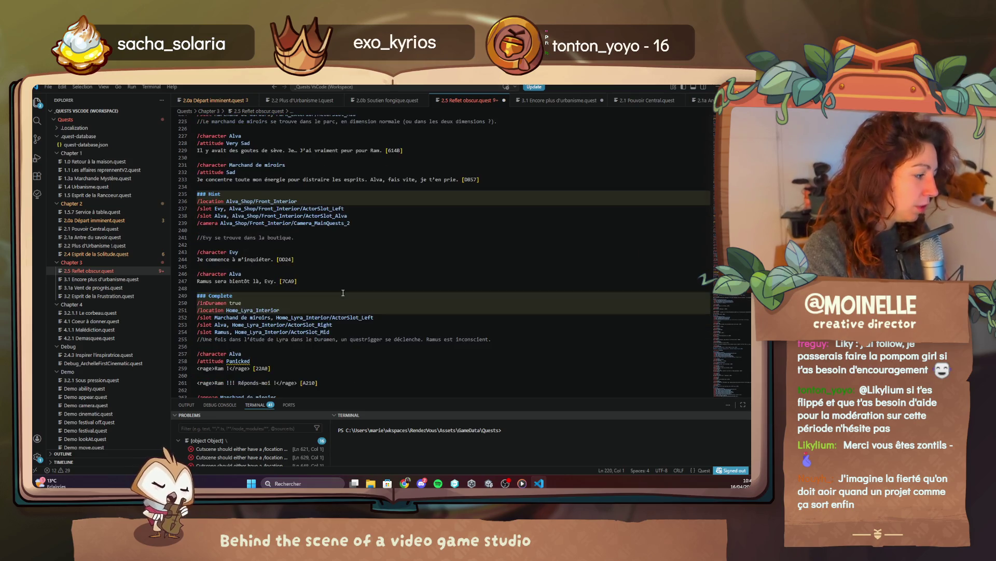
{"action": "scroll", "coordinate": [343, 293], "scroll_direction": "down", "scroll_amount": 2}
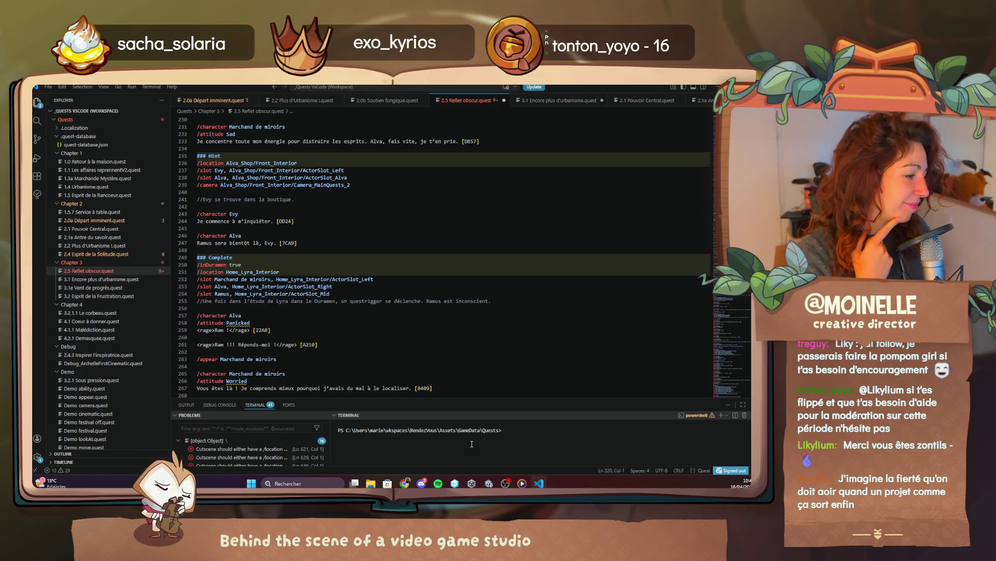
Step: Back in Unity, inspect the summer festival, end chapters and autumn festival level scripts under GameScene
{"action": "mouse_move", "coordinate": [489, 483]}
{"action": "left_click", "coordinate": [488, 444]}
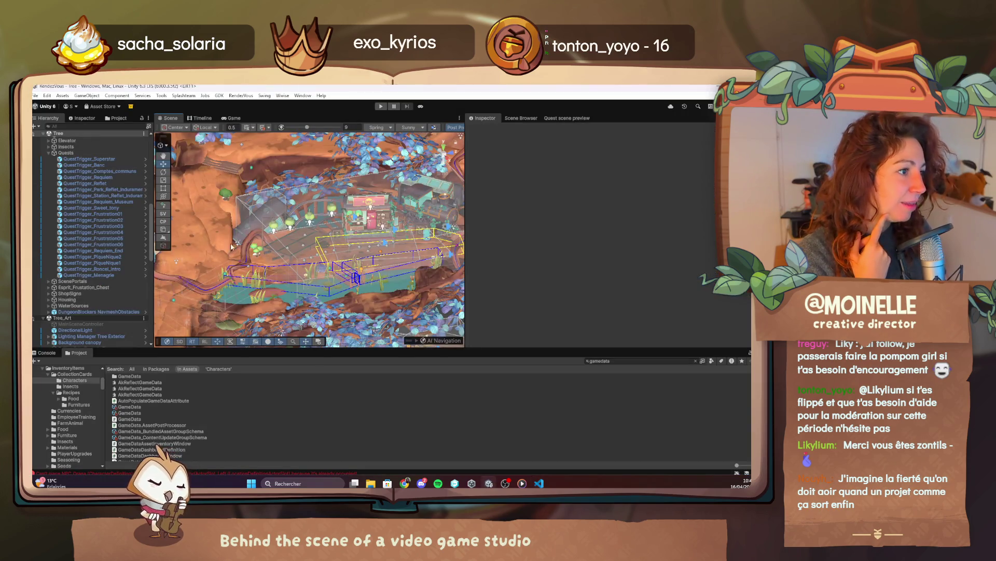
{"action": "scroll", "coordinate": [78, 207], "scroll_direction": "up", "scroll_amount": 10}
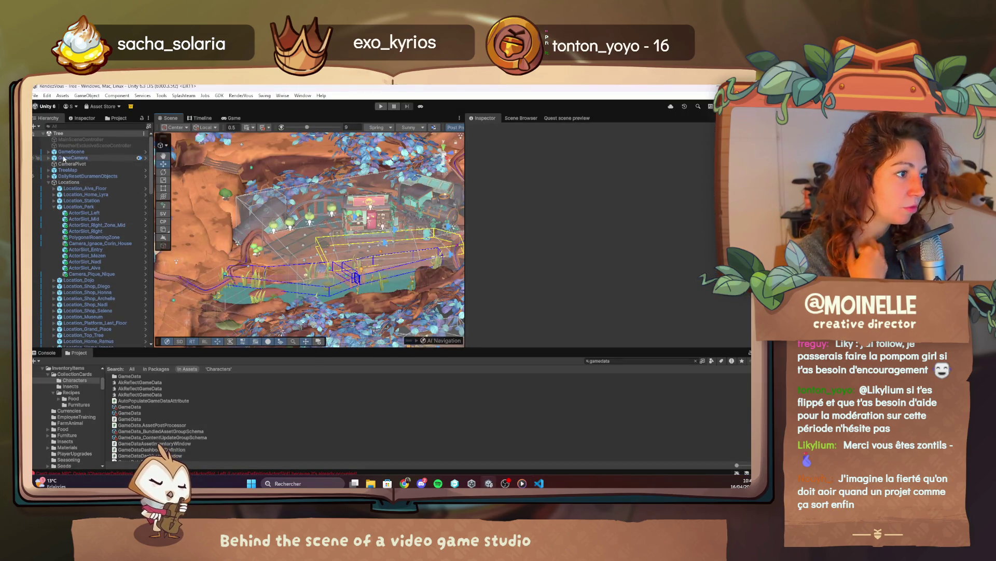
{"action": "left_click", "coordinate": [48, 152]}
{"action": "left_click", "coordinate": [71, 158]}
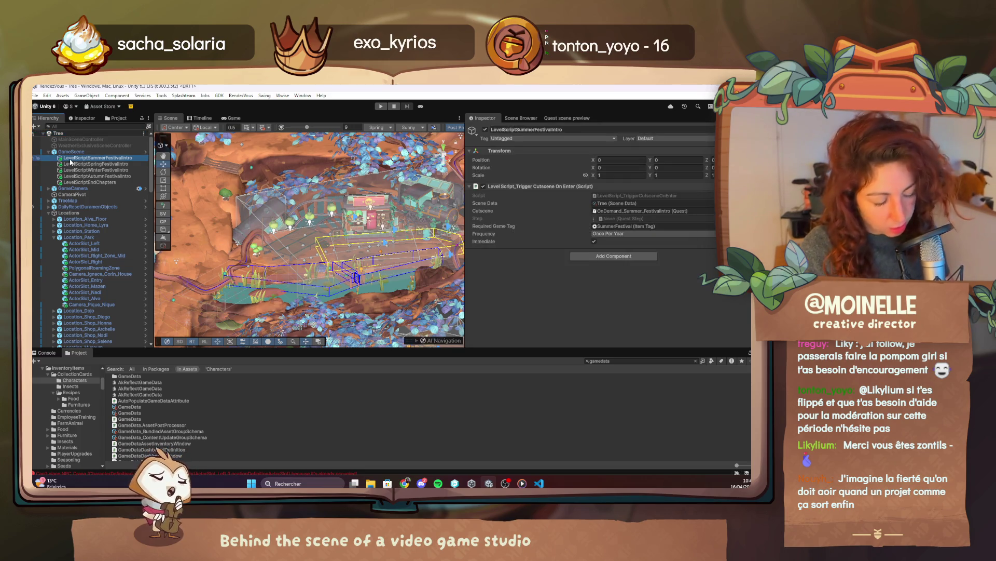
{"action": "left_click", "coordinate": [121, 182]}
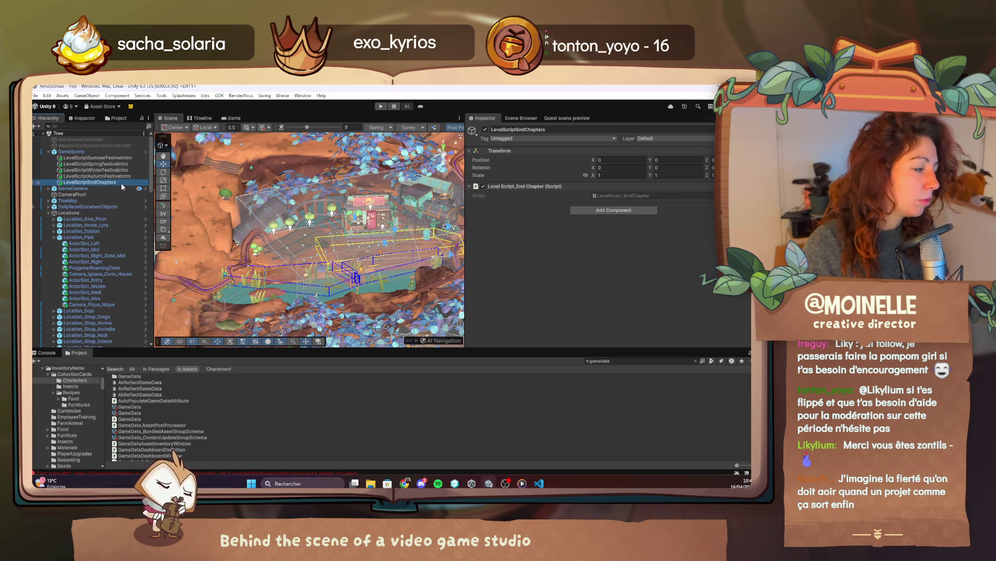
{"action": "left_click", "coordinate": [121, 177]}
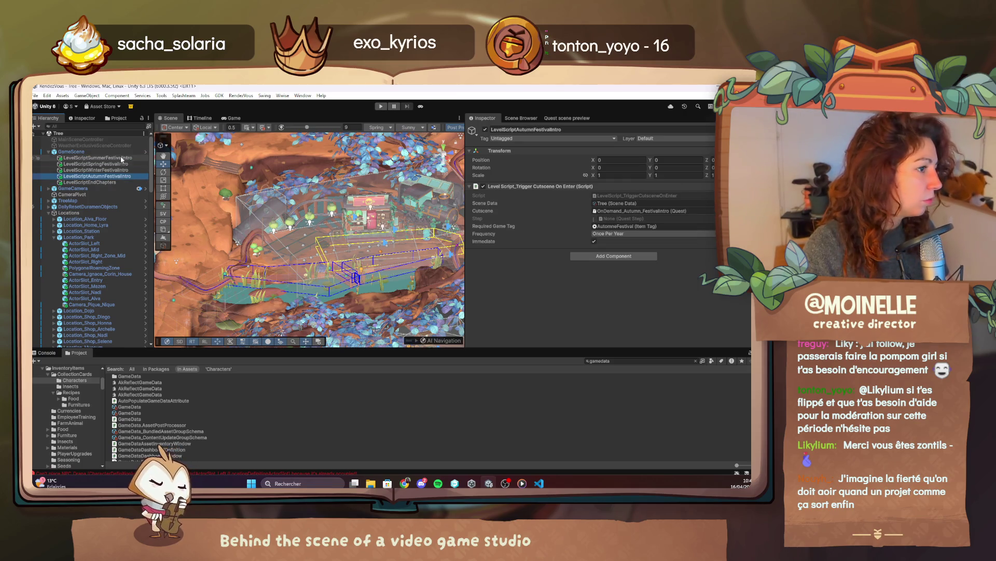
{"action": "left_click", "coordinate": [120, 158]}
Step: Open the LyraRoom scene from the Scene Browser's world scene list
{"action": "left_click", "coordinate": [551, 118]}
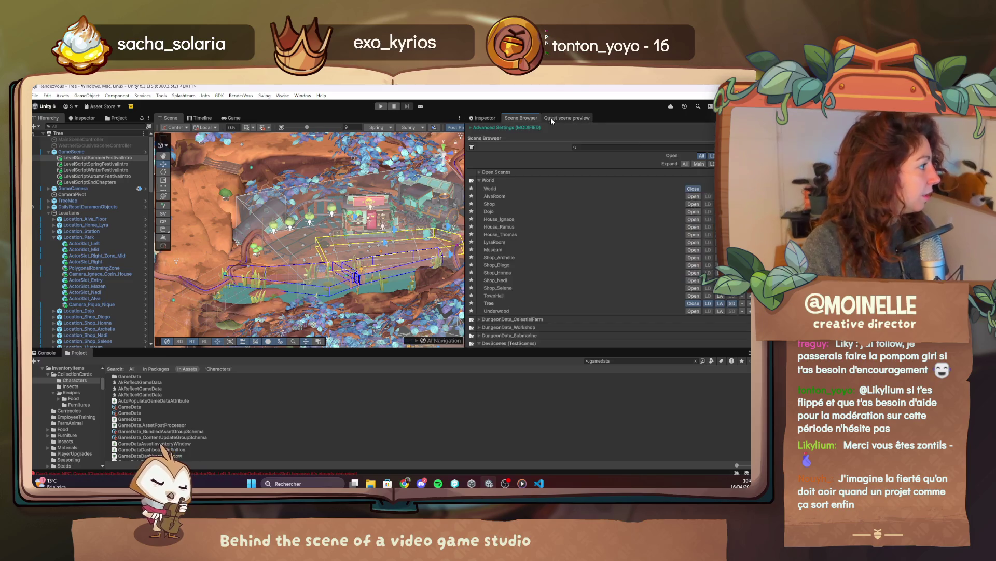
{"action": "left_click", "coordinate": [521, 120]}
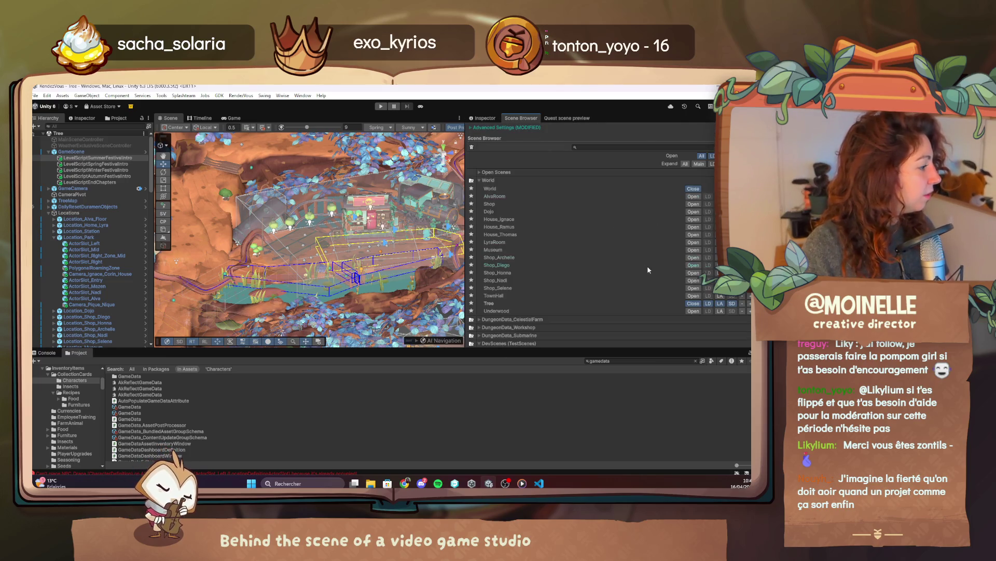
{"action": "left_click", "coordinate": [692, 242]}
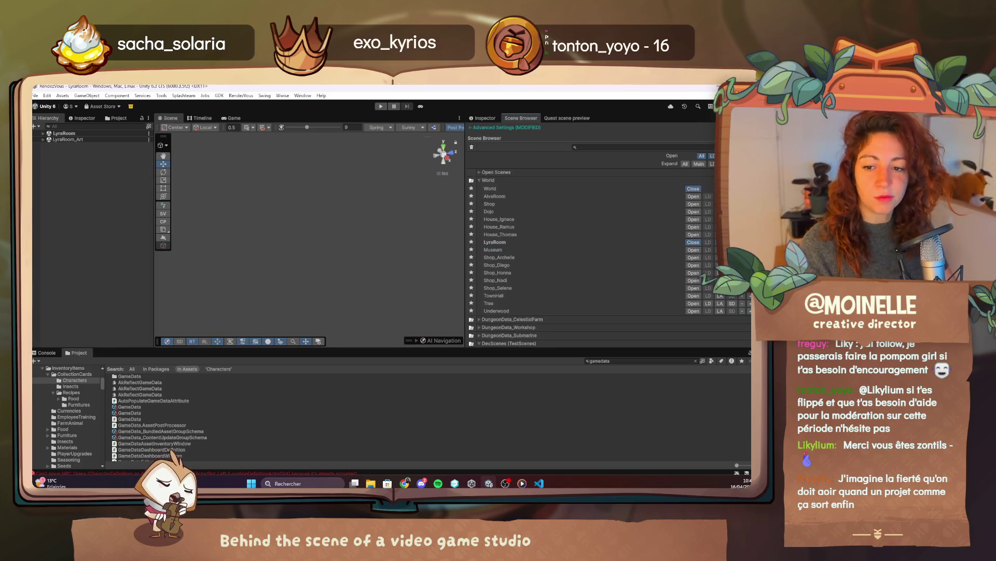
Step: Paste the copied LevelScriptSummerFestivalIntro as a child of LyraRoom's GameScene
{"action": "left_click", "coordinate": [43, 133]}
{"action": "left_click_drag", "start_coordinate": [264, 204], "coordinate": [263, 233]}
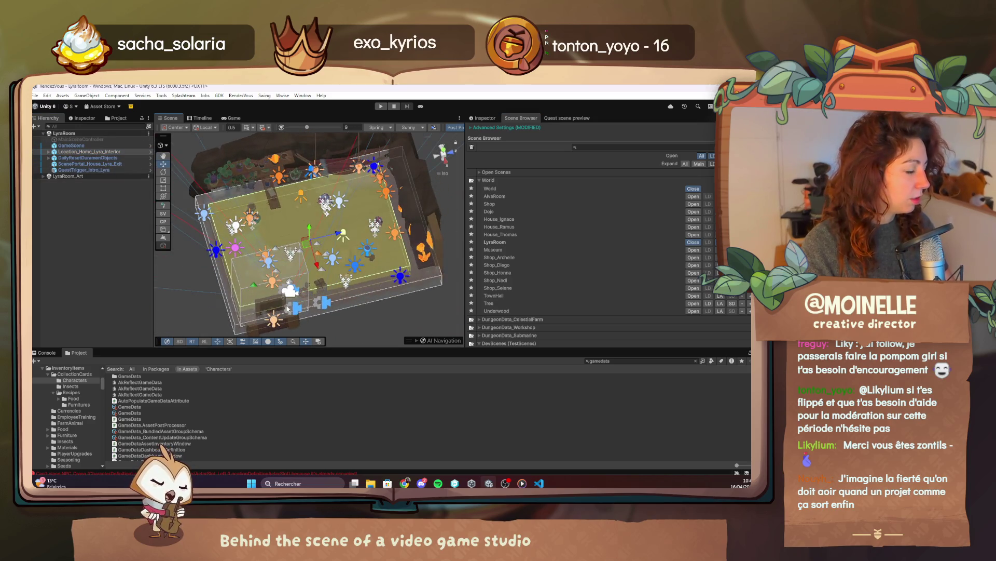
{"action": "left_click", "coordinate": [91, 146]}
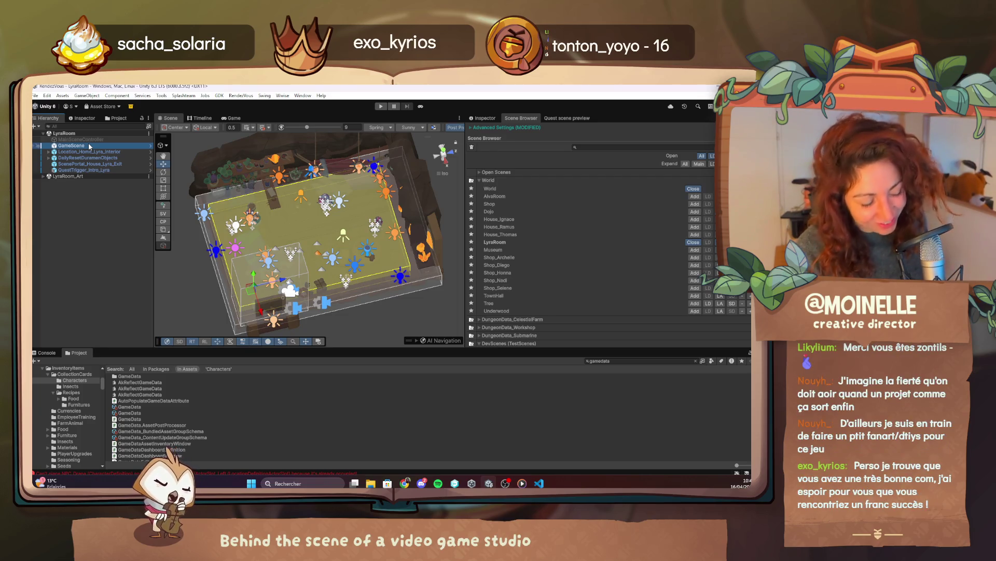
{"action": "key", "text": "ctrl+v"}
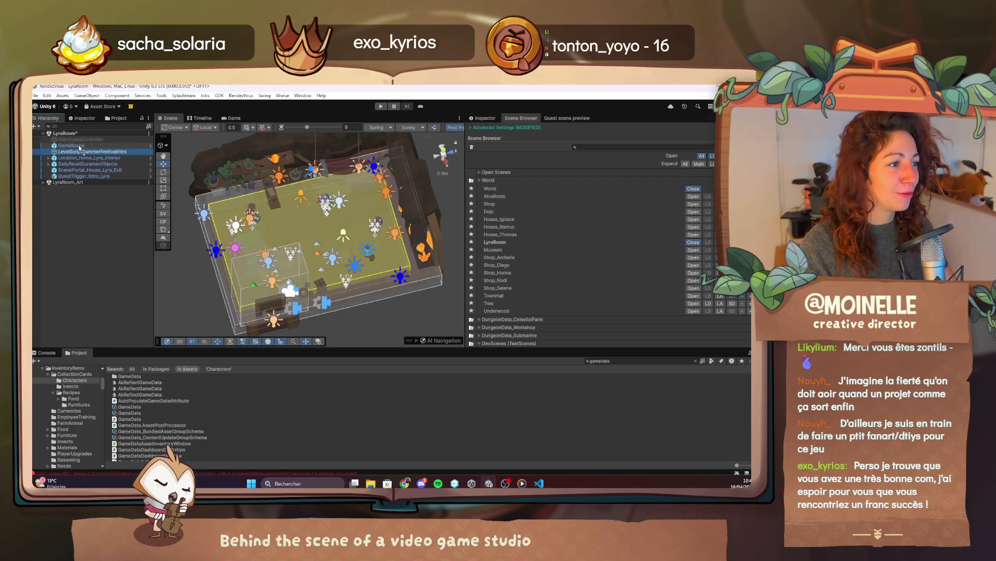
{"action": "key", "text": "ctrl+z"}
{"action": "left_click", "coordinate": [48, 146]}
{"action": "double_click", "coordinate": [96, 152]}
Step: Rename the pasted copy to LevelScriptReflet1 and bring up its Scene Data picker
{"action": "left_click", "coordinate": [484, 118]}
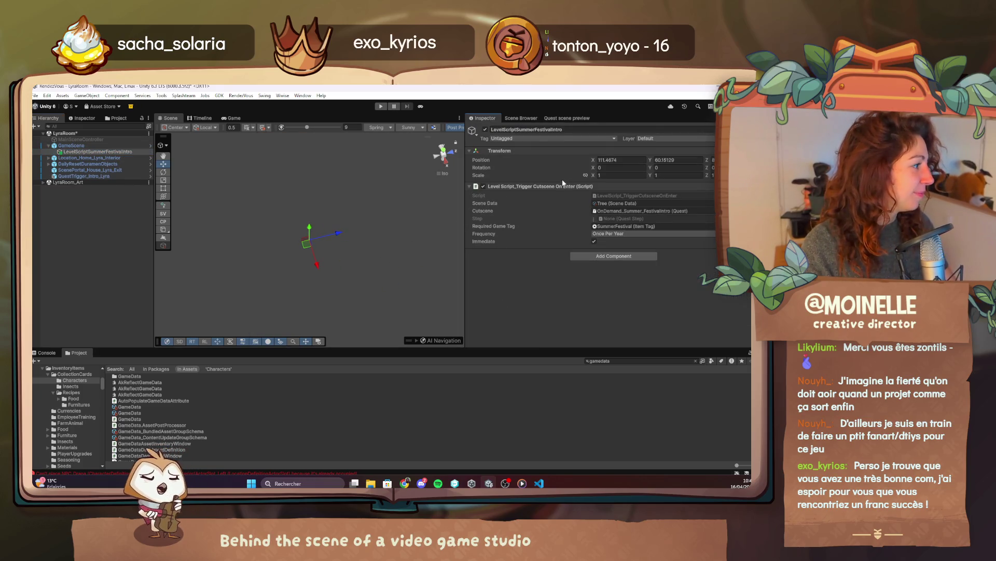
{"action": "left_click", "coordinate": [524, 131]}
{"action": "left_click_drag", "start_coordinate": [517, 130], "coordinate": [605, 131]}
{"action": "type", "text": "Refle"}
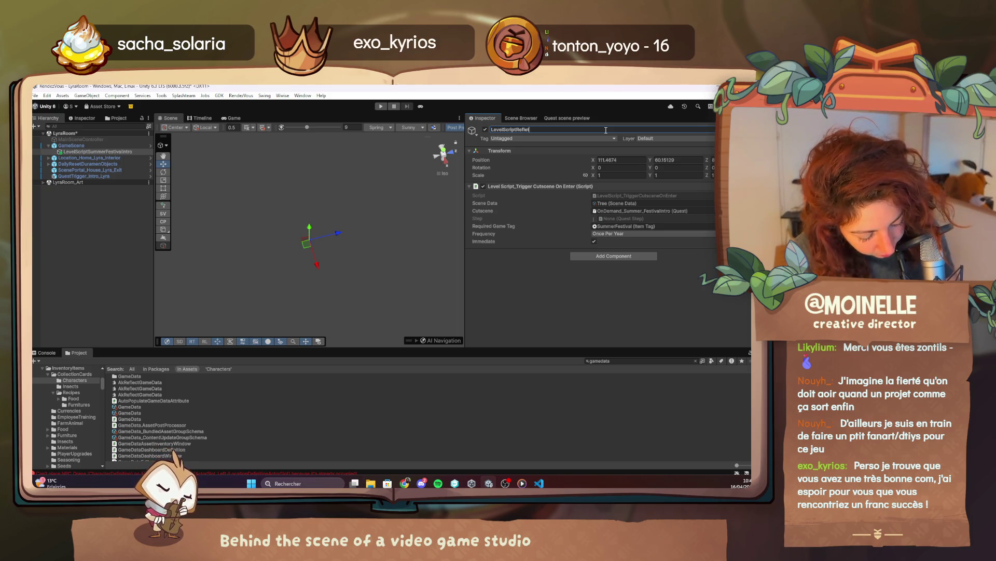
{"action": "type", "text": "1"}
{"action": "key", "text": "Return"}
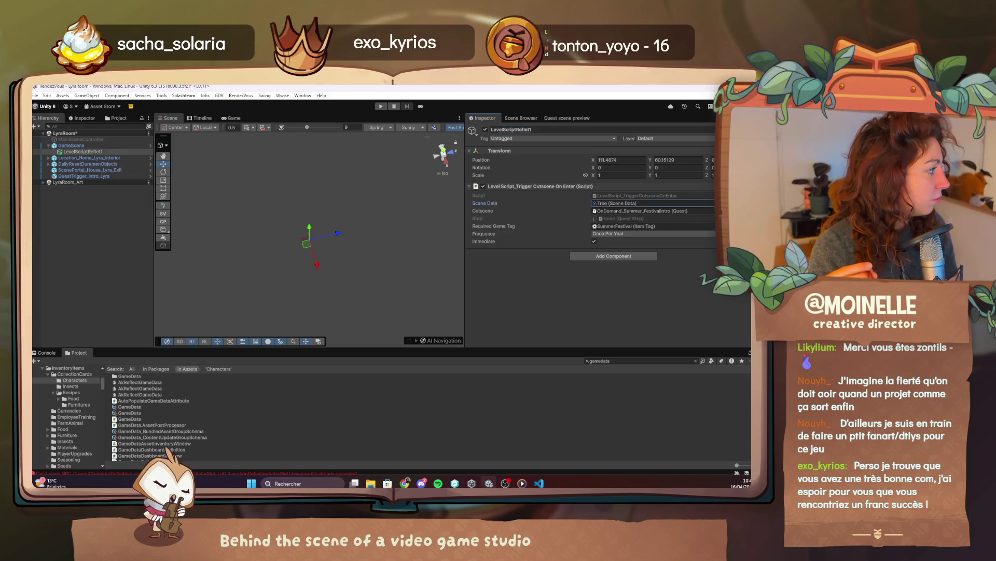
{"action": "left_click", "coordinate": [713, 203]}
Step: Set the trigger's scene data to LyraRoom and its Cutscene quest to None
{"action": "type", "text": "k"}
{"action": "key", "text": "BackSpace"}
{"action": "type", "text": "lyra"}
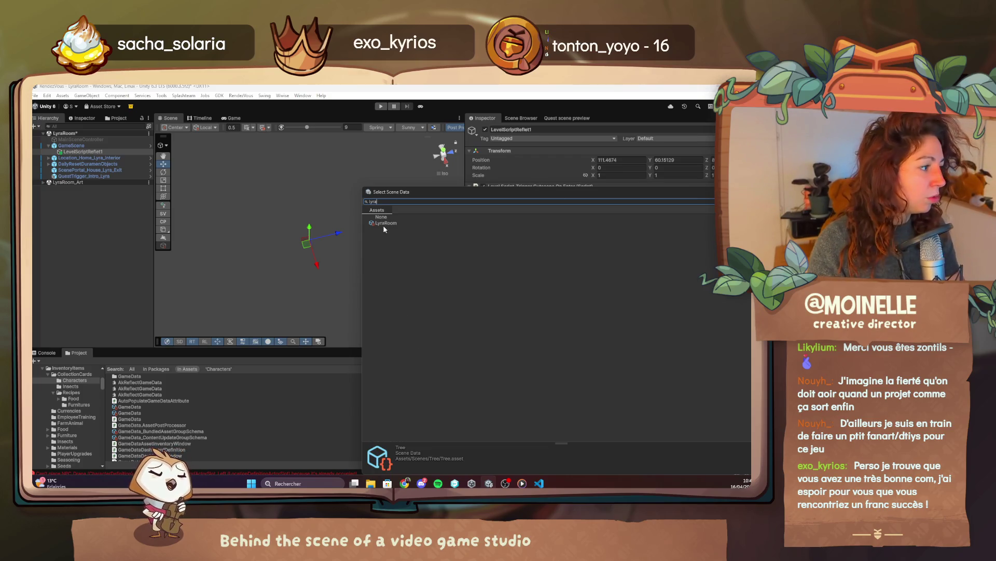
{"action": "double_click", "coordinate": [385, 222]}
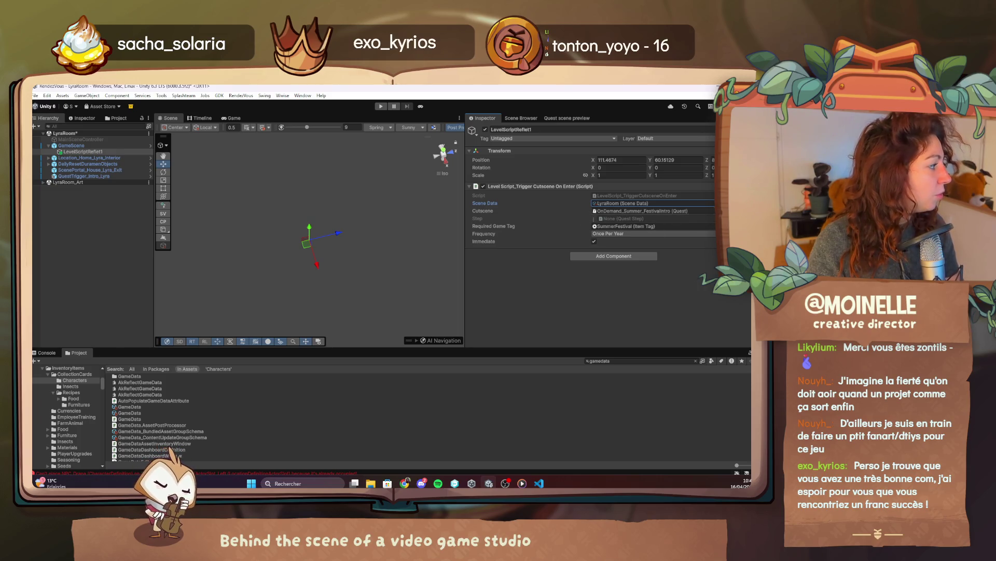
{"action": "left_click", "coordinate": [711, 211]}
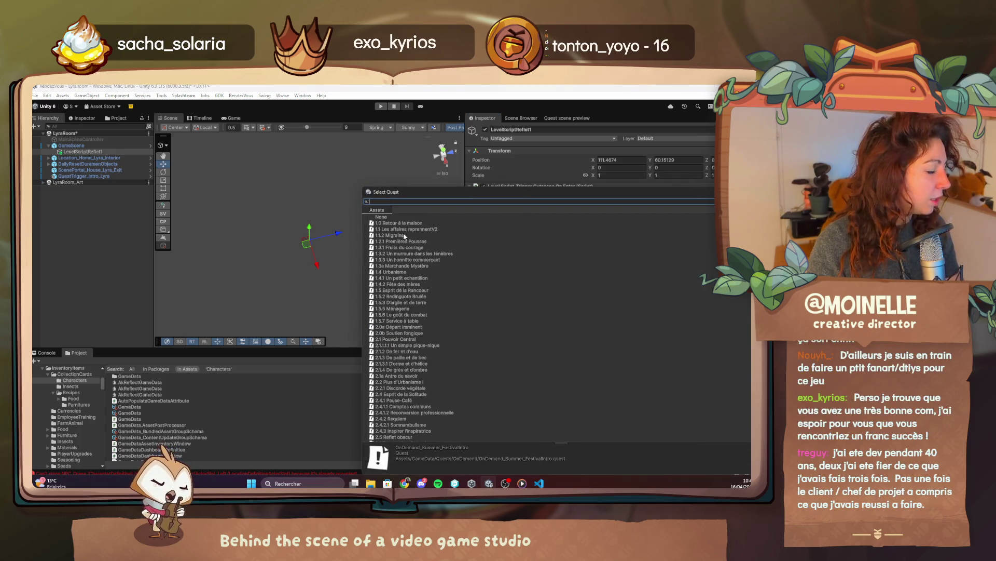
{"action": "double_click", "coordinate": [379, 218]}
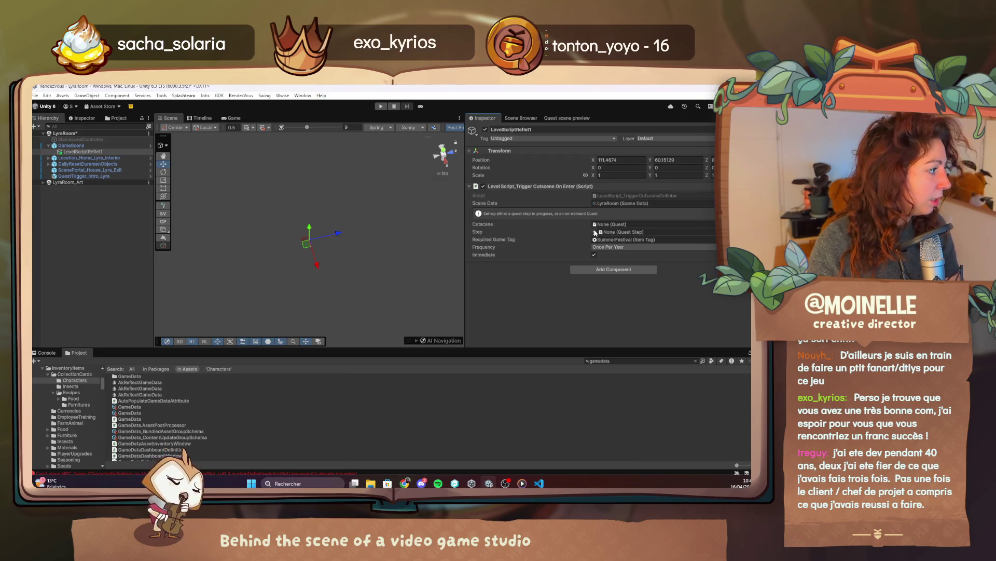
Step: Check the quest file in VS Code, then open the trigger's Step list in Unity
{"action": "key", "text": "alt+Tab"}
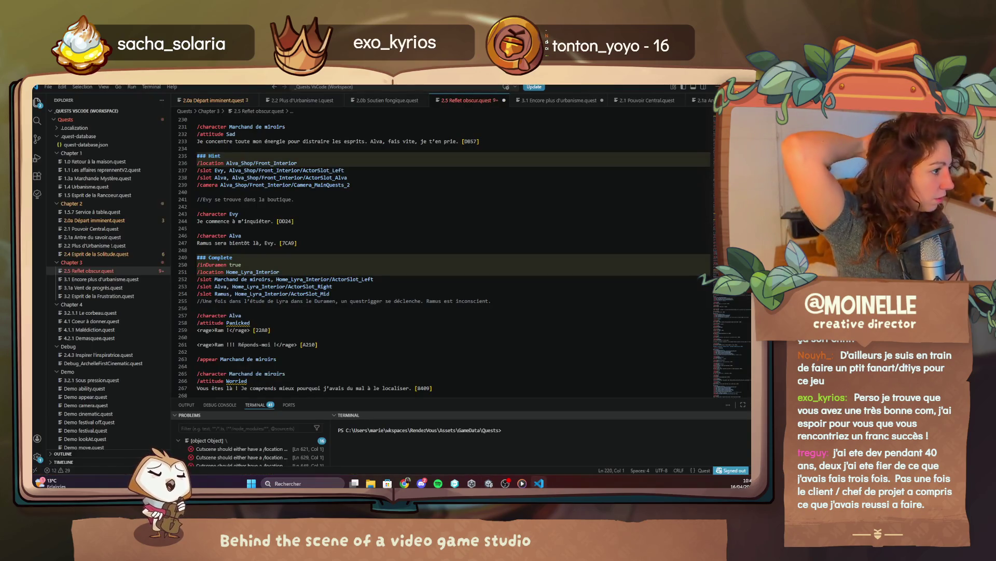
{"action": "scroll", "coordinate": [499, 356], "scroll_direction": "up", "scroll_amount": 5}
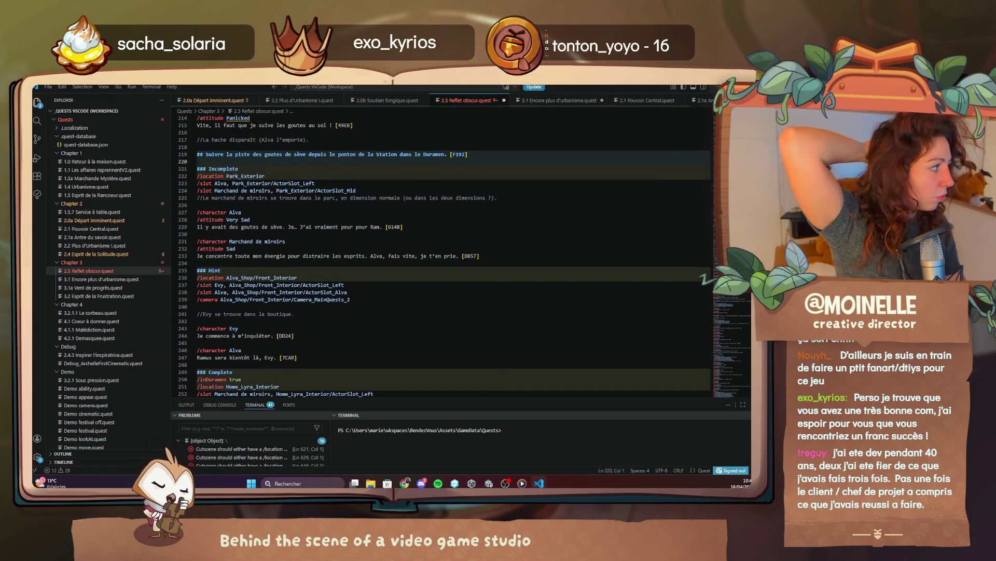
{"action": "key", "text": "alt+Tab"}
{"action": "left_click", "coordinate": [649, 232]}
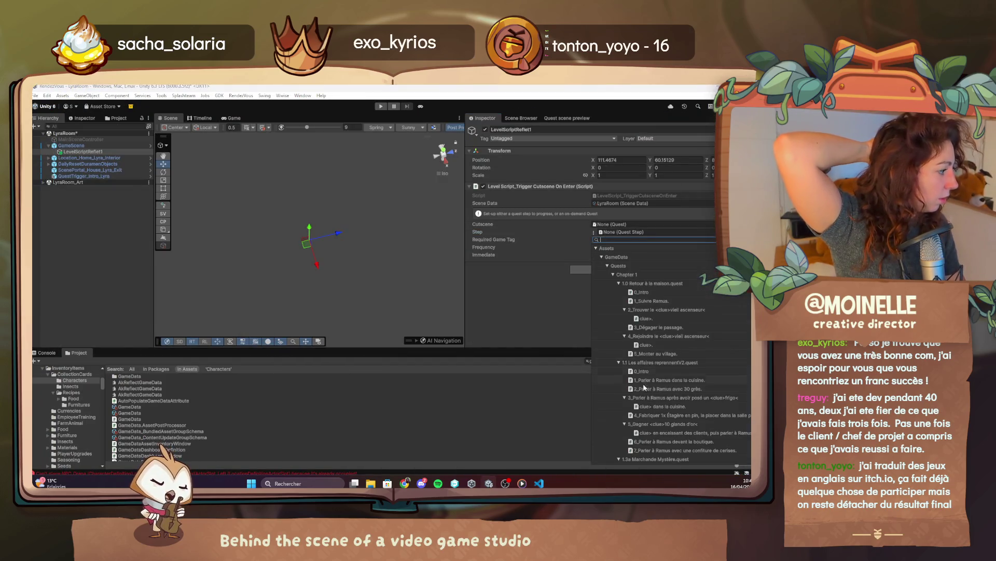
Step: Choose Chapter 3's sap-trail step 4_Suivre la piste… for the trigger
{"action": "left_click", "coordinate": [613, 275]}
{"action": "left_click", "coordinate": [613, 284]}
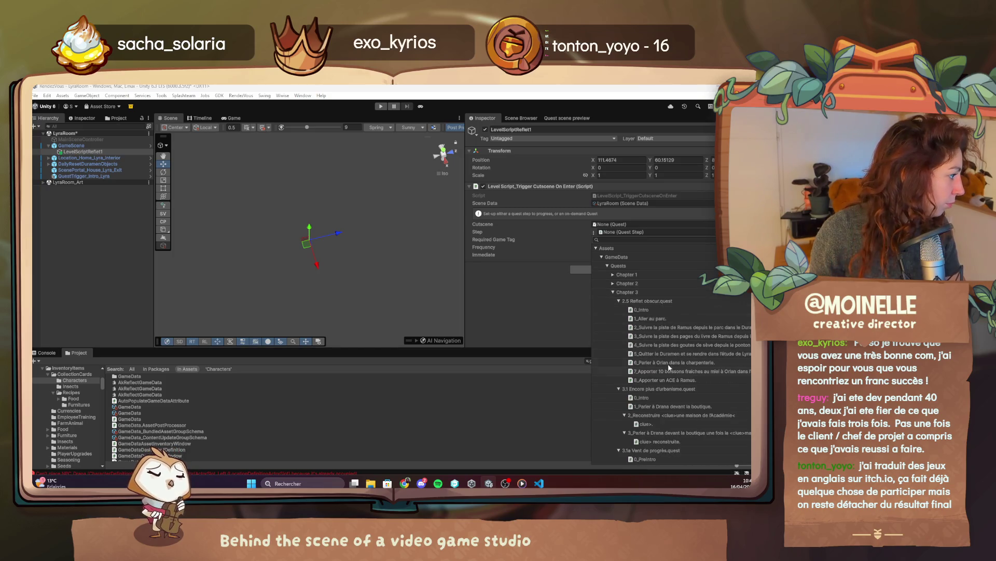
{"action": "left_click", "coordinate": [667, 347]}
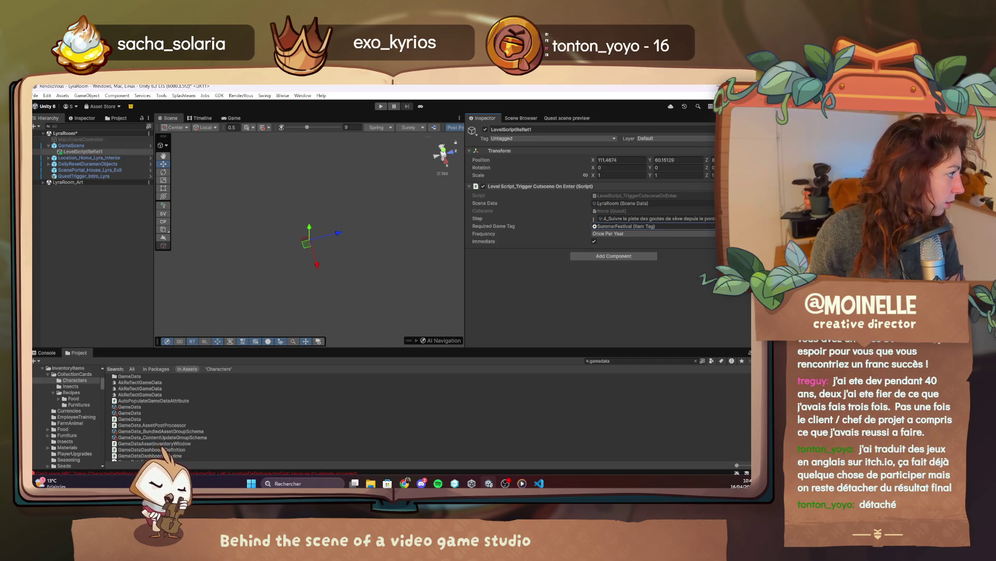
Step: Set Required Game Tag to None and Frequency to Once, then save the LyraRoom scene
{"action": "left_click", "coordinate": [595, 226]}
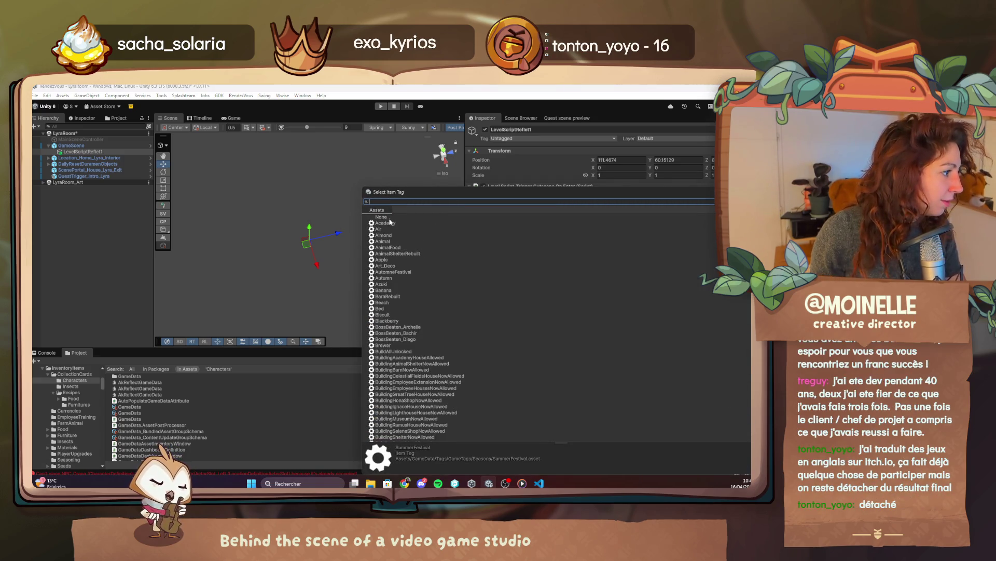
{"action": "double_click", "coordinate": [386, 217]}
{"action": "left_click", "coordinate": [613, 233]}
{"action": "left_click", "coordinate": [612, 257]}
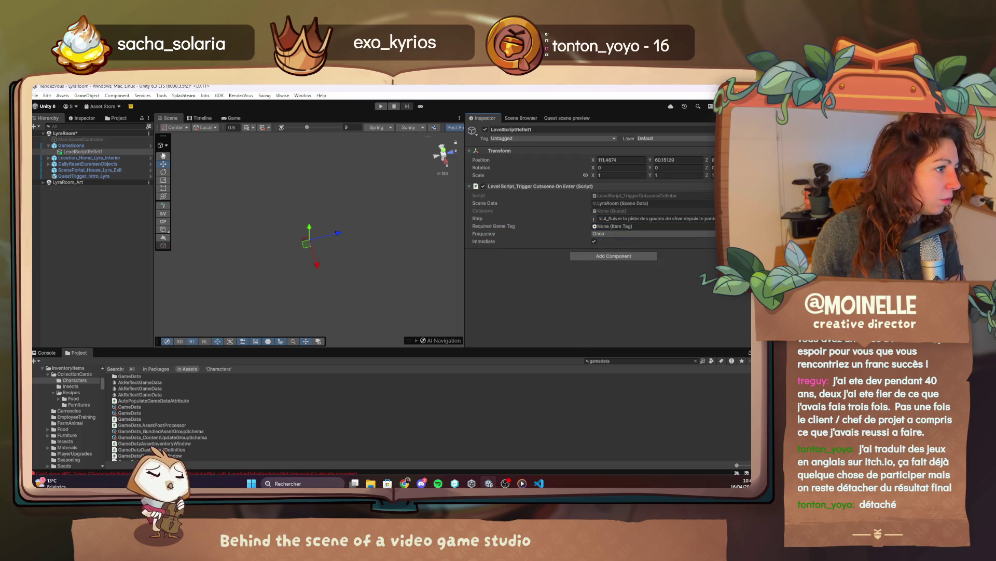
{"action": "left_click", "coordinate": [149, 133]}
{"action": "left_click", "coordinate": [158, 150]}
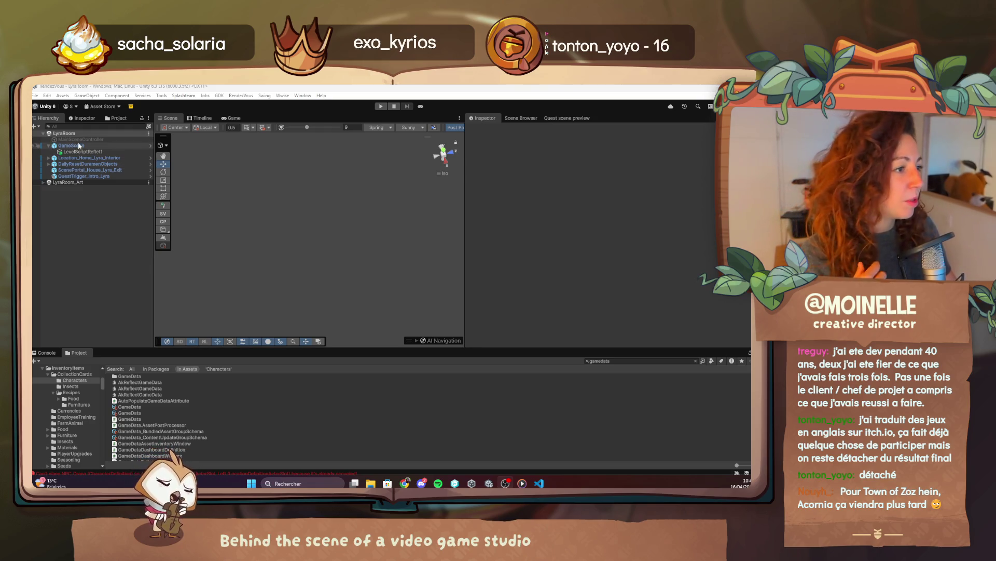
{"action": "left_click", "coordinate": [80, 152]}
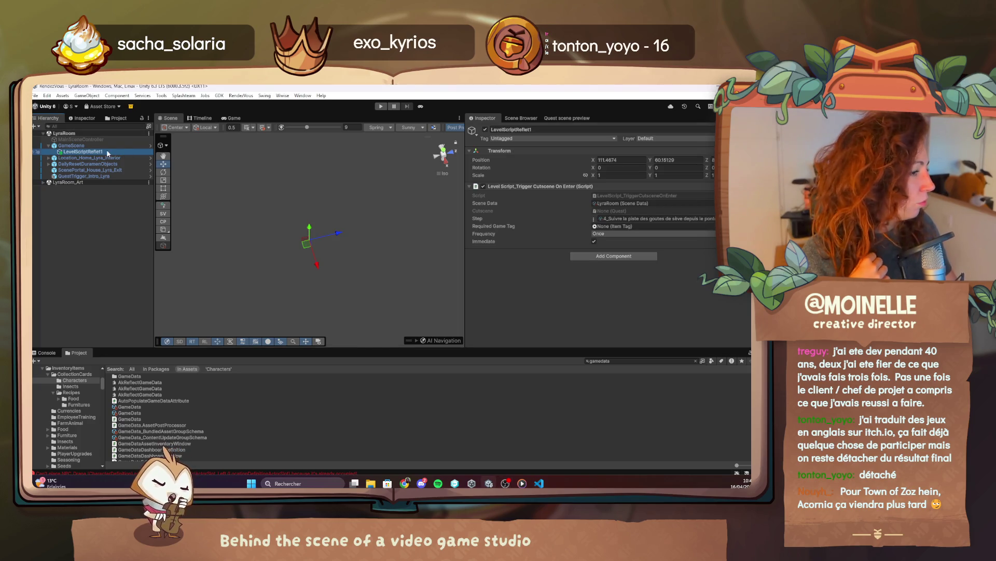
Step: Duplicate LevelScriptReflet1 and switch the background music to Music_HonnaShop_071024
{"action": "key", "text": "ctrl+d"}
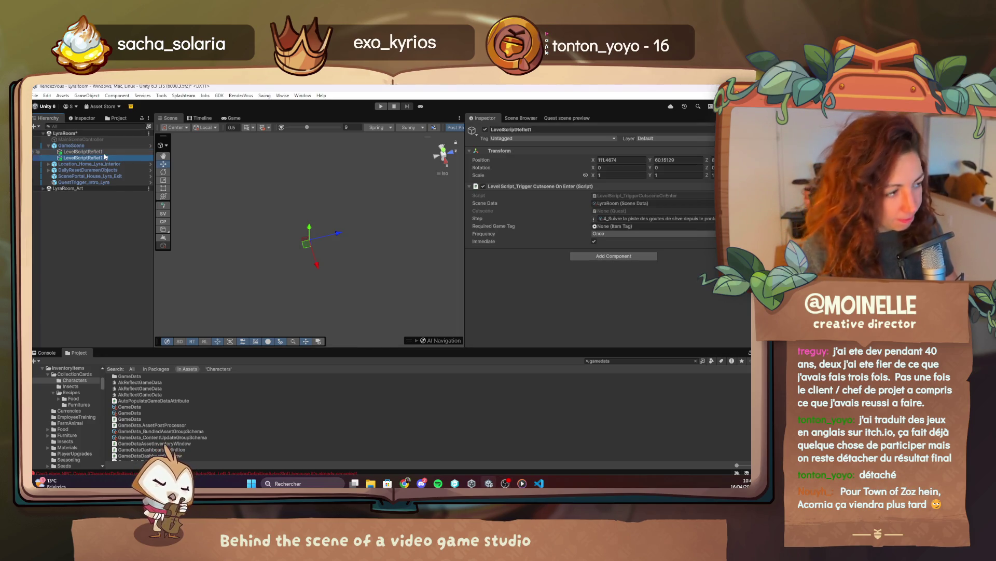
{"action": "left_click", "coordinate": [521, 483]}
{"action": "left_click", "coordinate": [414, 458]}
{"action": "left_click", "coordinate": [414, 459]}
{"action": "left_click", "coordinate": [414, 459]}
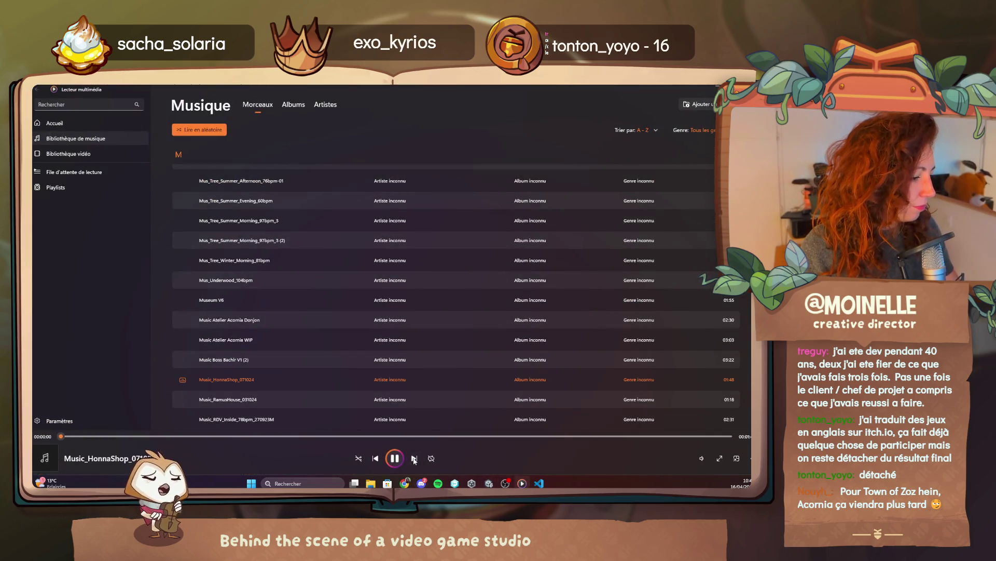
Step: Rename the duplicate from its .01 suffix to LevelScriptReflet2
{"action": "key", "text": "alt+Tab"}
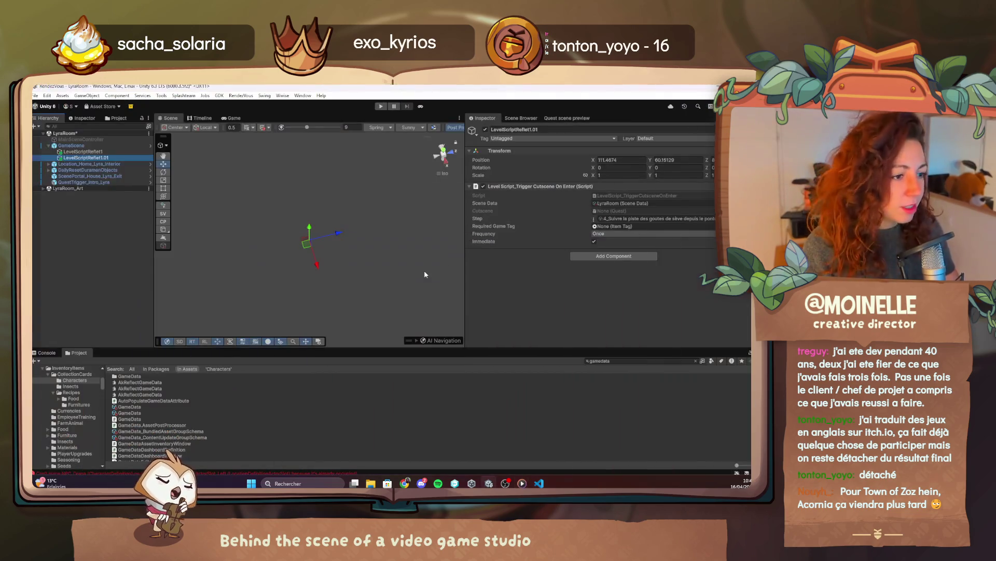
{"action": "key", "text": "F2"}
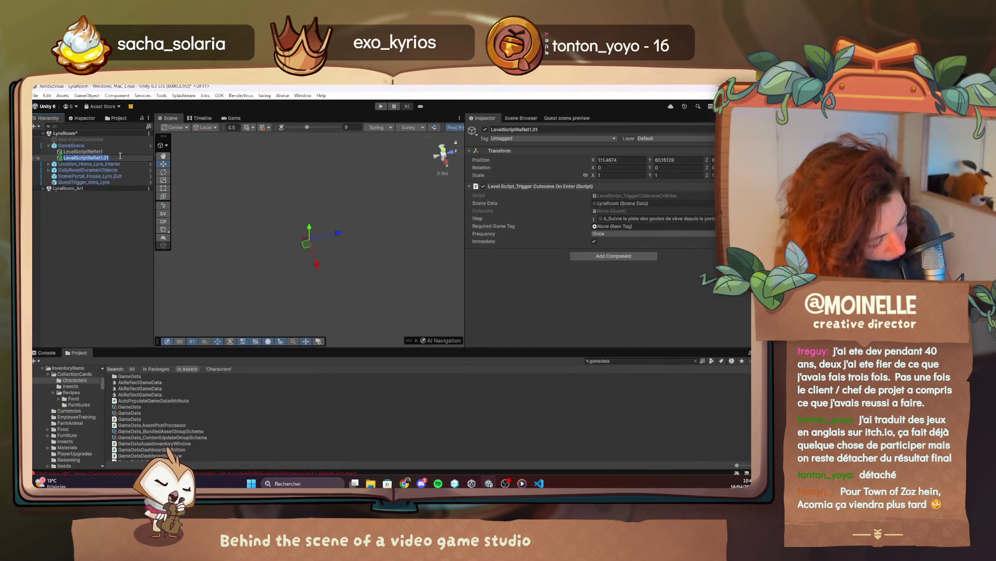
{"action": "key", "text": "End"}
{"action": "key", "text": "BackSpace"}
{"action": "key", "text": "BackSpace"}
{"action": "key", "text": "BackSpace"}
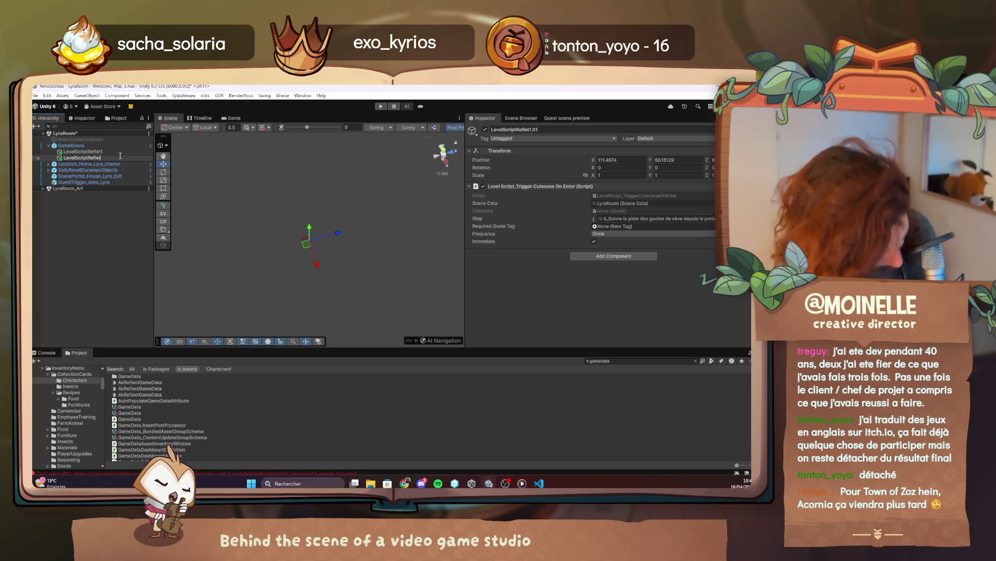
{"action": "type", "text": "2"}
{"action": "key", "text": "Return"}
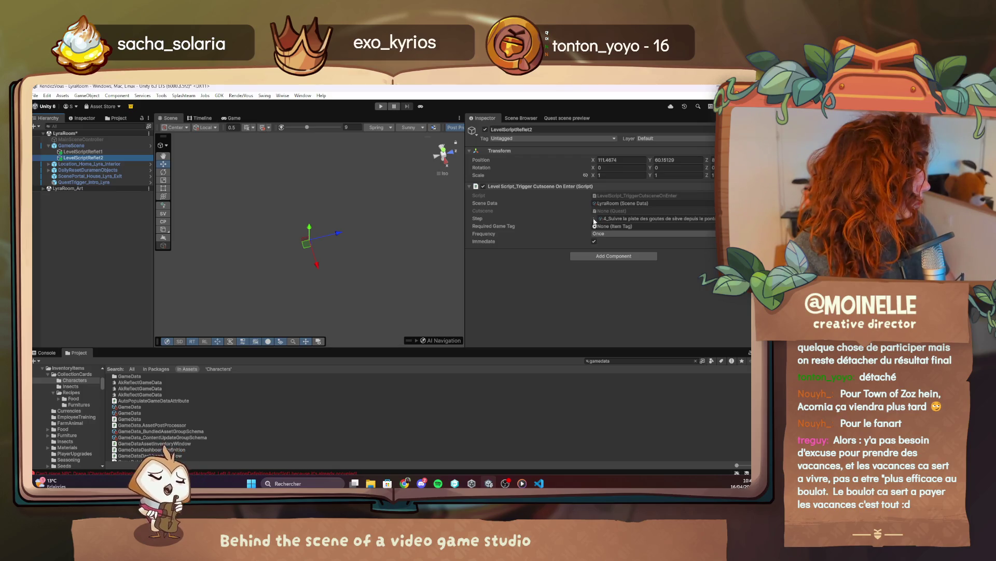
Step: Set LevelScriptReflet2's Step to 5_Quitter le Duramen… and save the LyraRoom scene
{"action": "left_click", "coordinate": [595, 220]}
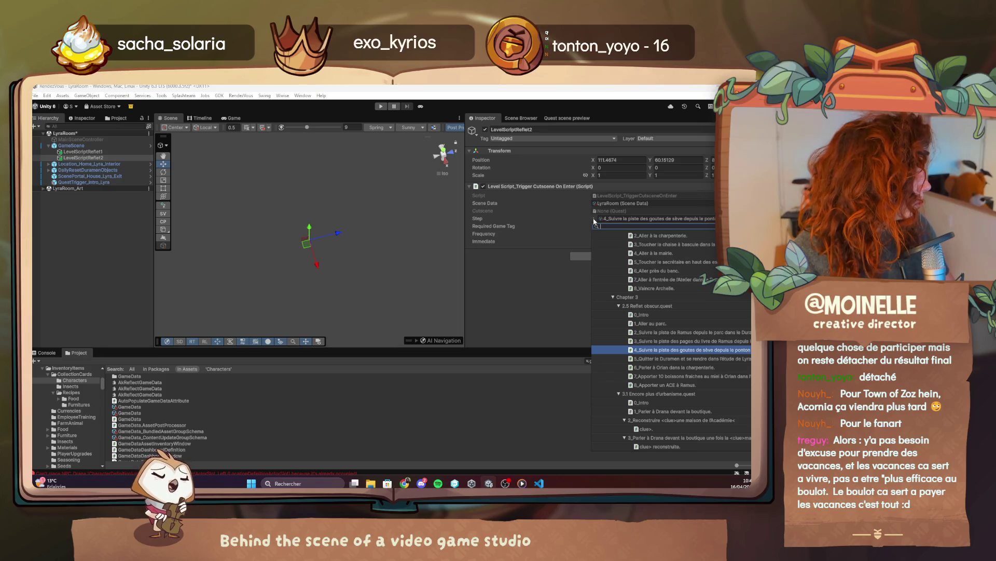
{"action": "left_click", "coordinate": [679, 359]}
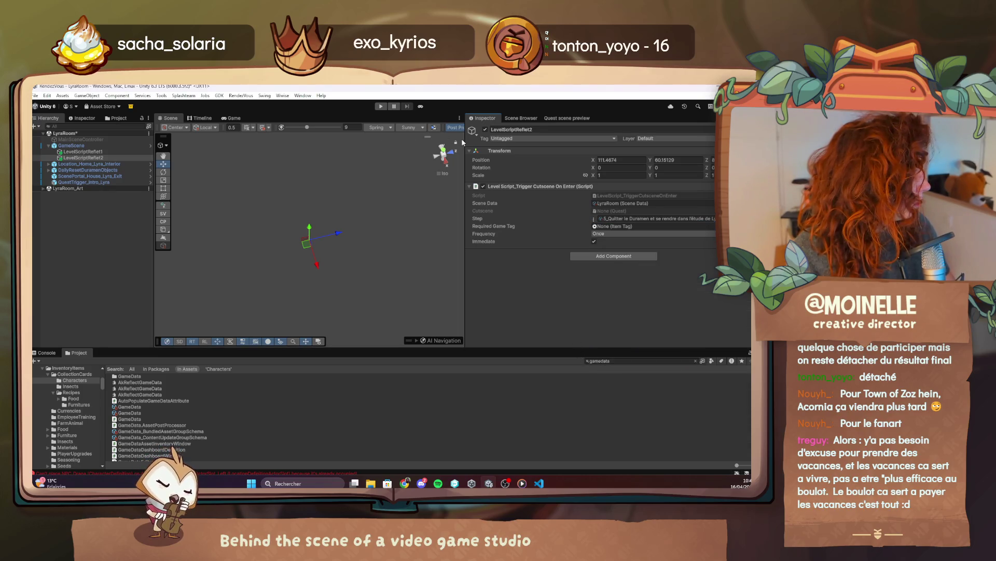
{"action": "left_click", "coordinate": [149, 133]}
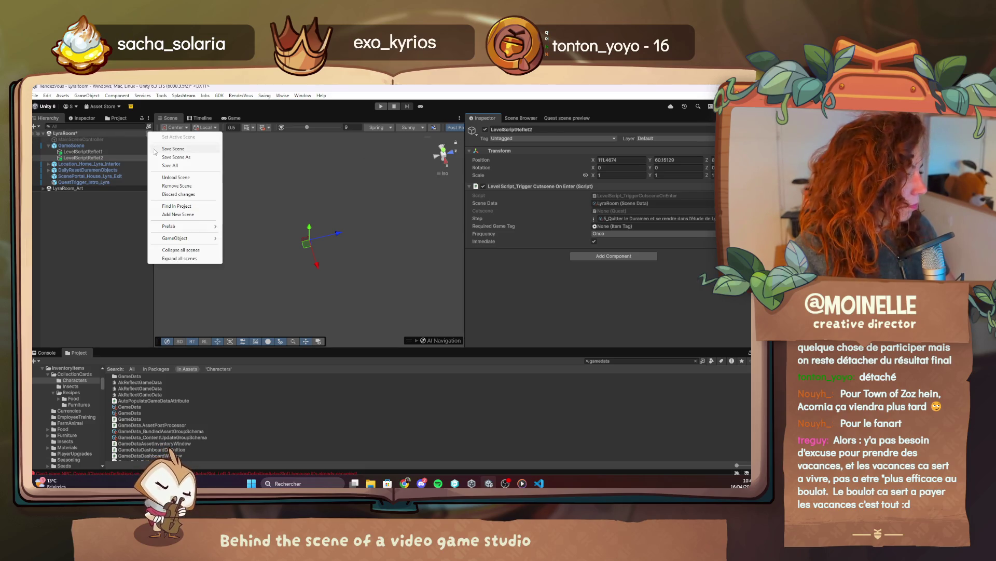
{"action": "left_click", "coordinate": [155, 150]}
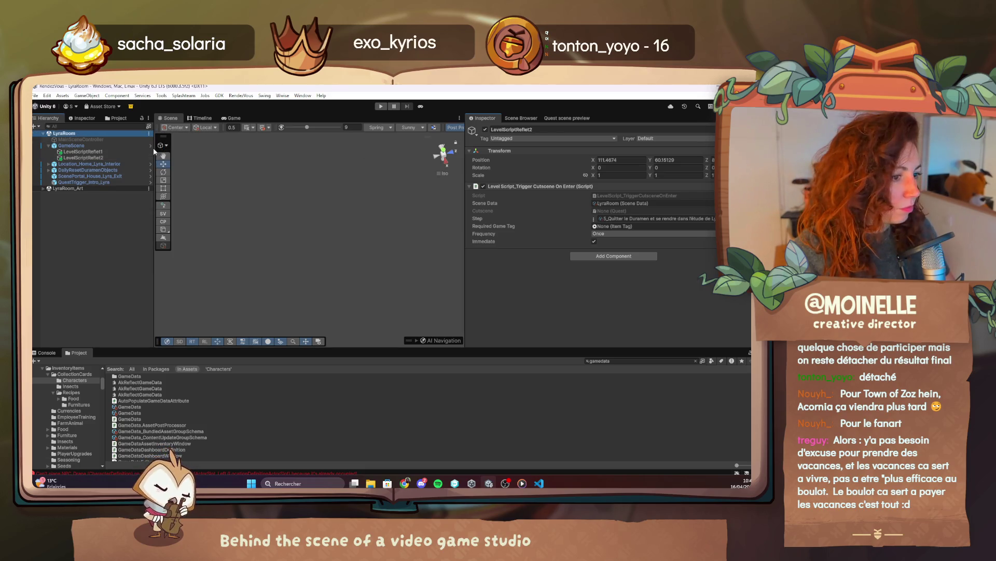
Step: Compare both triggers' settings and screenshot LevelScriptReflet1's trigger component
{"action": "left_click", "coordinate": [83, 157]}
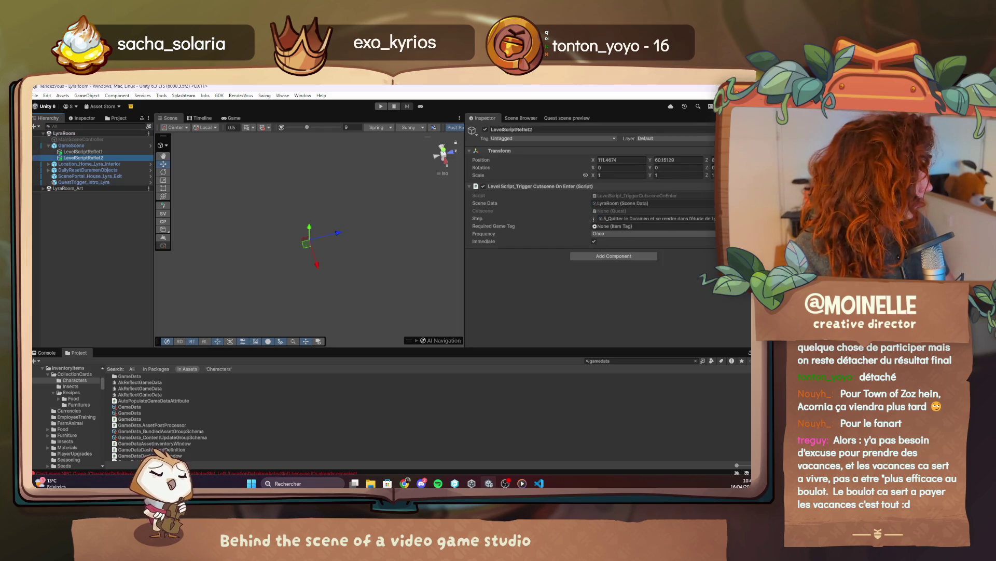
{"action": "left_click", "coordinate": [595, 226]}
{"action": "type", "text": "indus"}
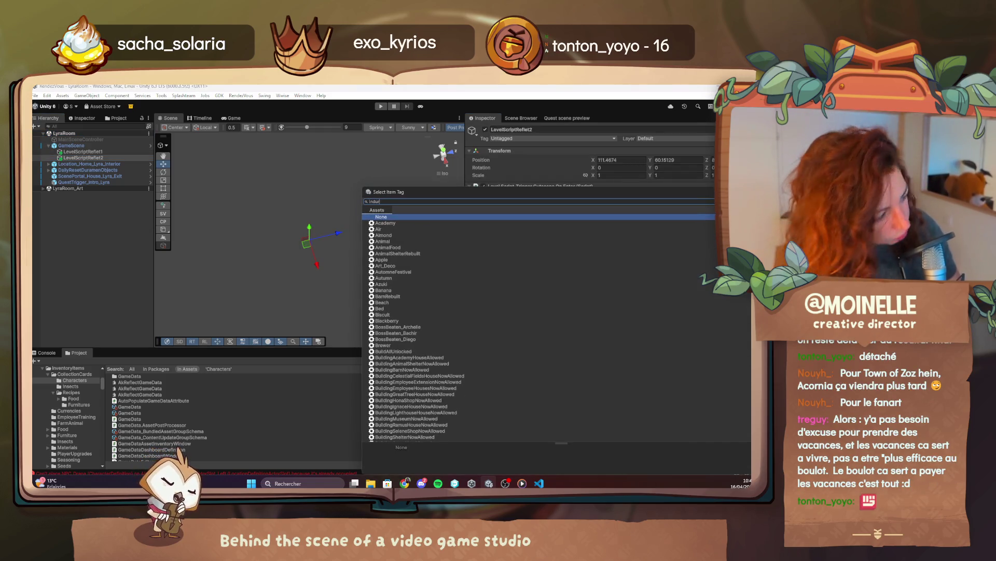
{"action": "key", "text": "Escape"}
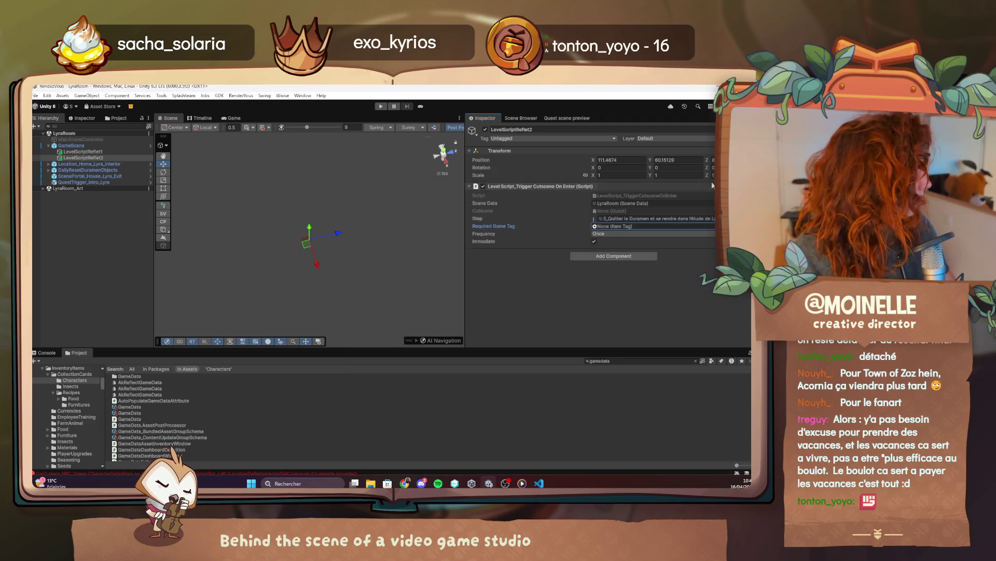
{"action": "left_click", "coordinate": [83, 152]}
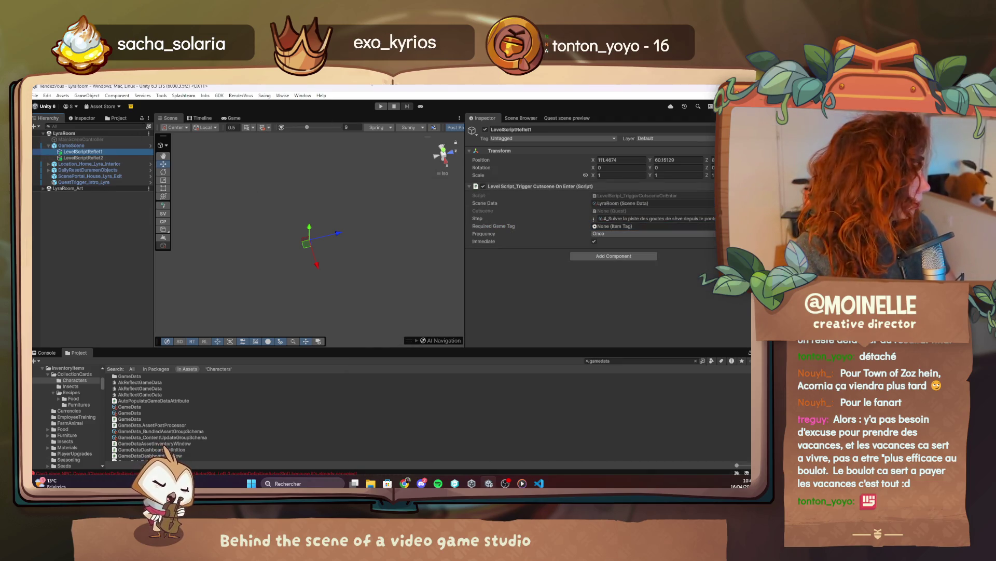
{"action": "key", "text": "super+shift+s"}
{"action": "mouse_move", "coordinate": [448, 107]}
{"action": "left_mouse_down"}
{"action": "mouse_move", "coordinate": [621, 290]}
{"action": "mouse_move", "coordinate": [751, 361]}
{"action": "left_mouse_up"}
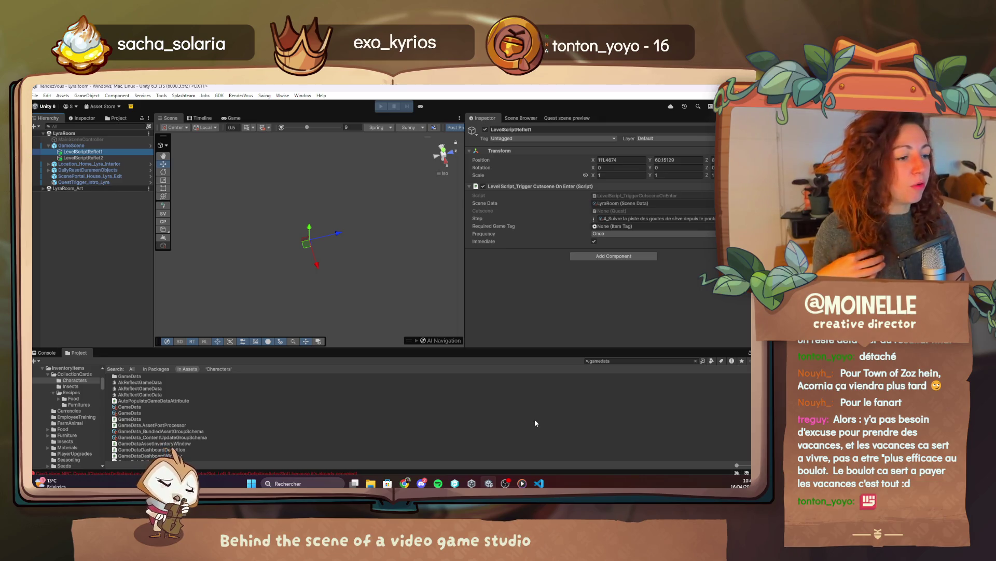
Step: Scroll 2.5 Reflet obscur.quest in VS Code to the ### Complete section near line 307, then return to Unity
{"action": "left_click", "coordinate": [540, 483]}
{"action": "scroll", "coordinate": [451, 347], "scroll_direction": "down", "scroll_amount": 5}
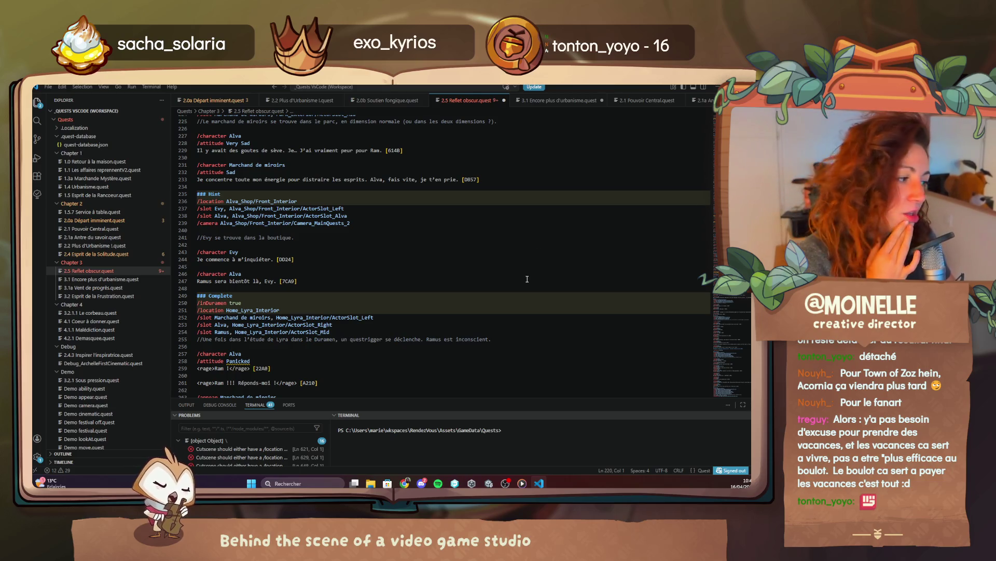
{"action": "scroll", "coordinate": [527, 279], "scroll_direction": "down", "scroll_amount": 10}
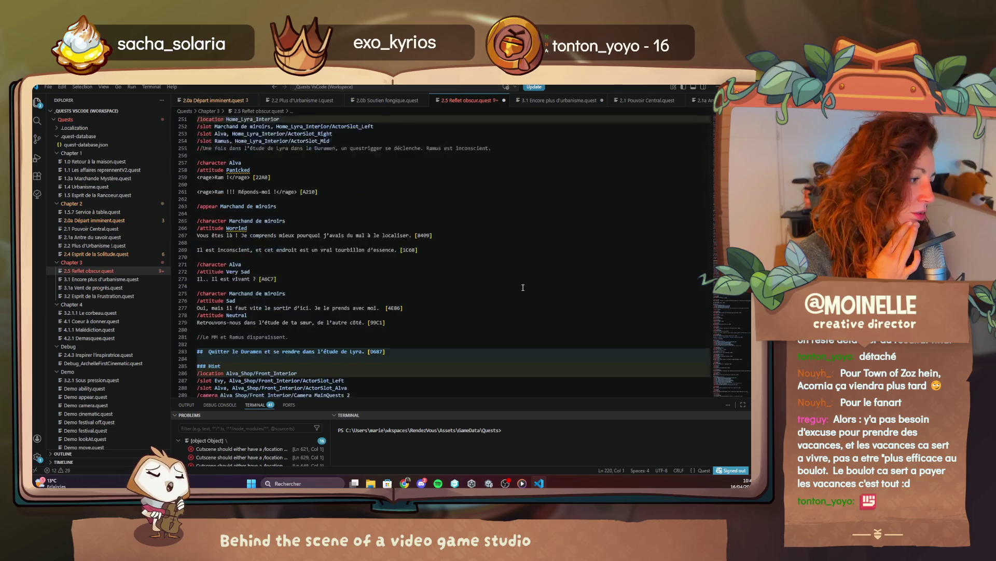
{"action": "scroll", "coordinate": [522, 287], "scroll_direction": "down", "scroll_amount": 1}
{"action": "scroll", "coordinate": [524, 287], "scroll_direction": "down", "scroll_amount": 8}
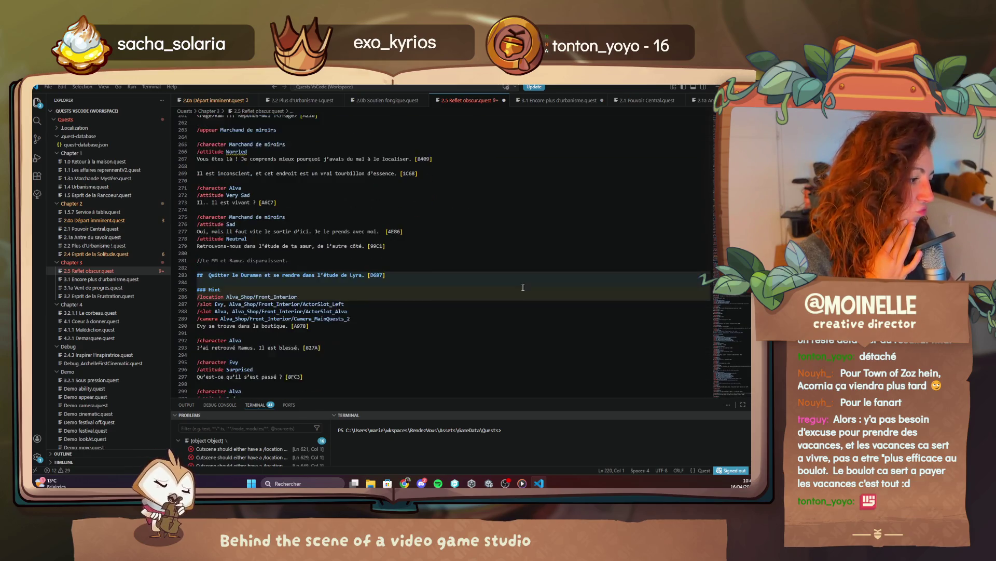
{"action": "right_click", "coordinate": [523, 288]}
{"action": "left_click", "coordinate": [439, 290]}
{"action": "scroll", "coordinate": [419, 286], "scroll_direction": "down", "scroll_amount": 2}
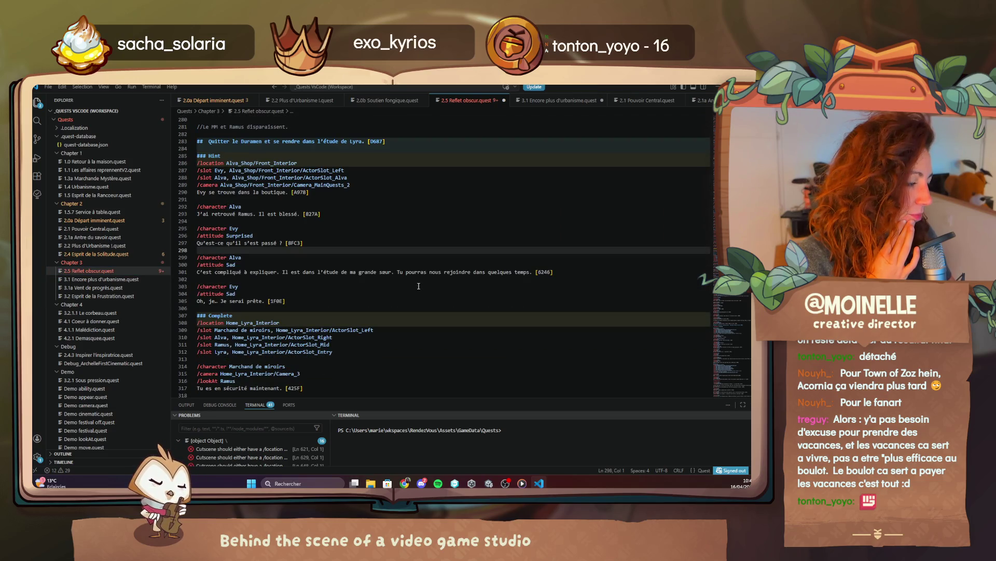
{"action": "scroll", "coordinate": [419, 286], "scroll_direction": "down", "scroll_amount": 5}
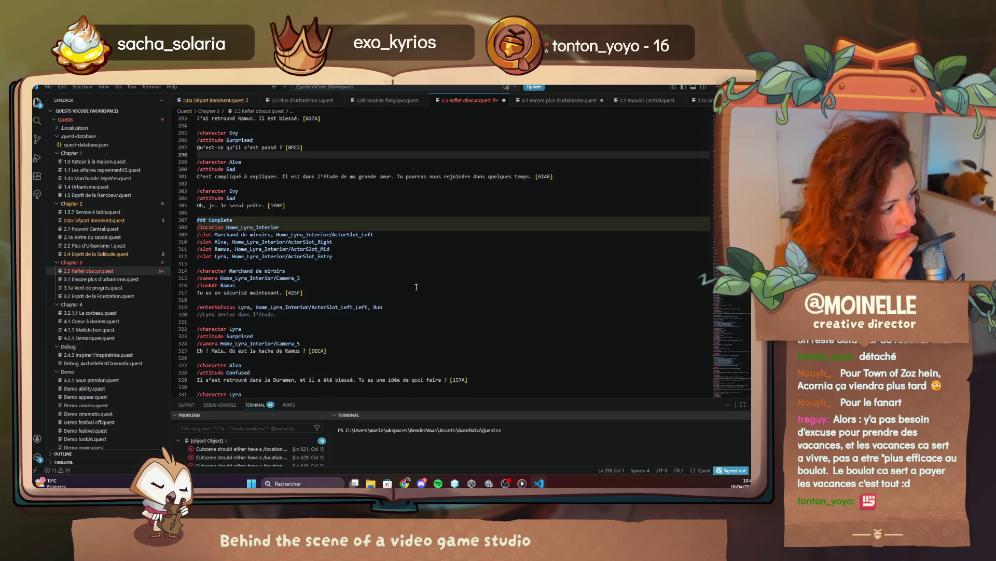
{"action": "scroll", "coordinate": [416, 287], "scroll_direction": "down", "scroll_amount": 2}
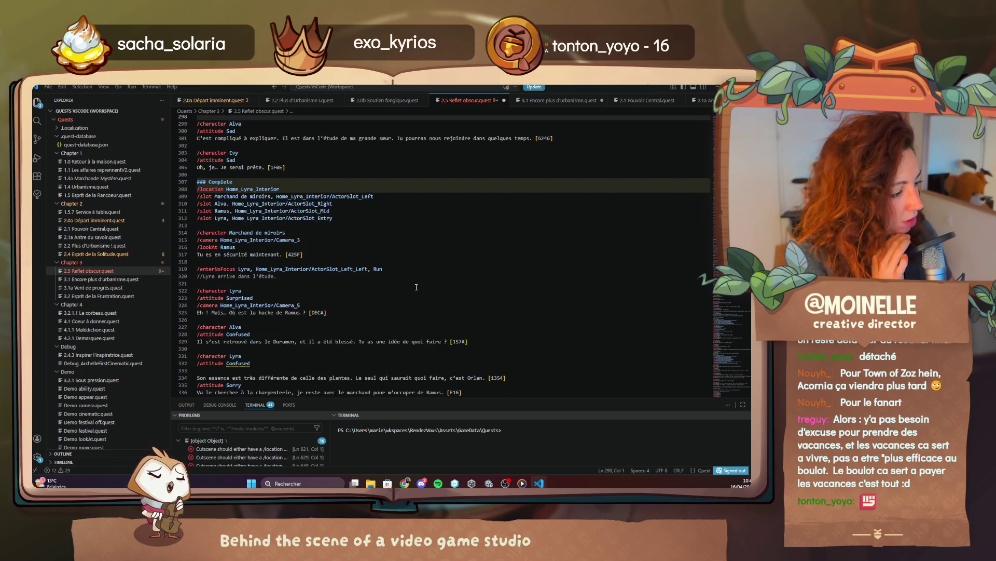
{"action": "key", "text": "alt+Tab"}
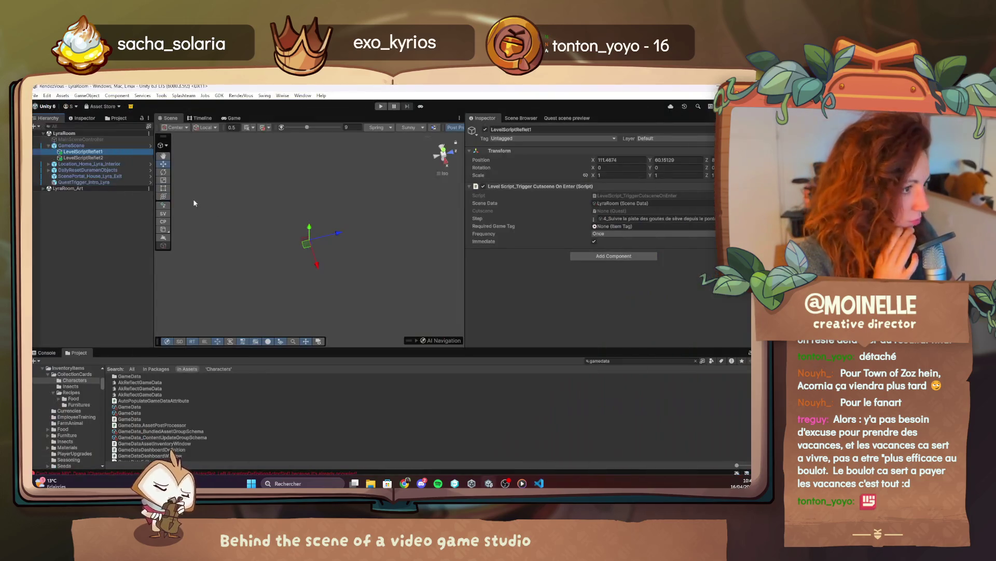
Step: Enter Play mode to bring up the Acornia Mirror Worlds title screen
{"action": "left_click", "coordinate": [421, 106]}
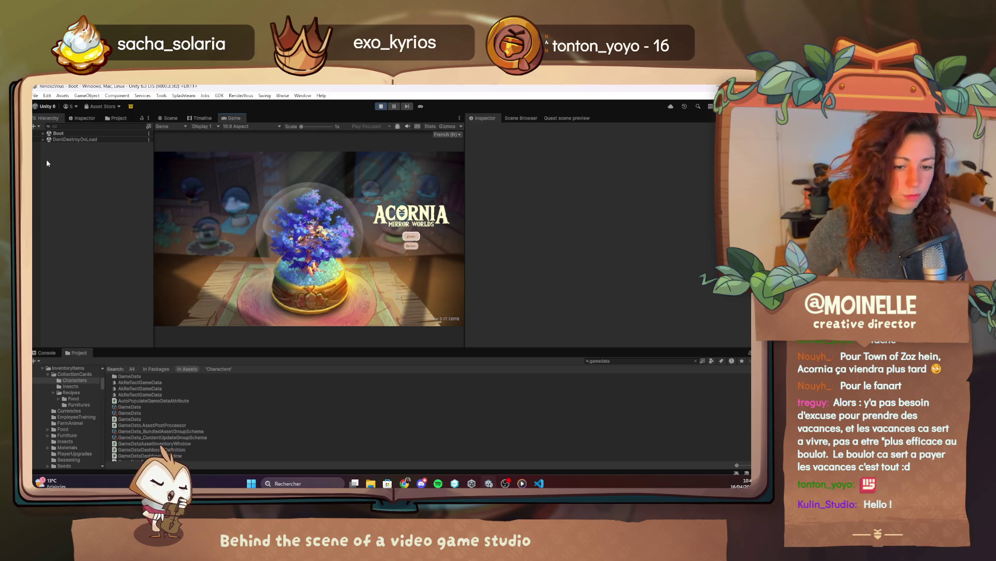
Step: Maximize the Game view and expand Chapters 2 and 3 in the debug Quests tools
{"action": "key", "text": "shift+space"}
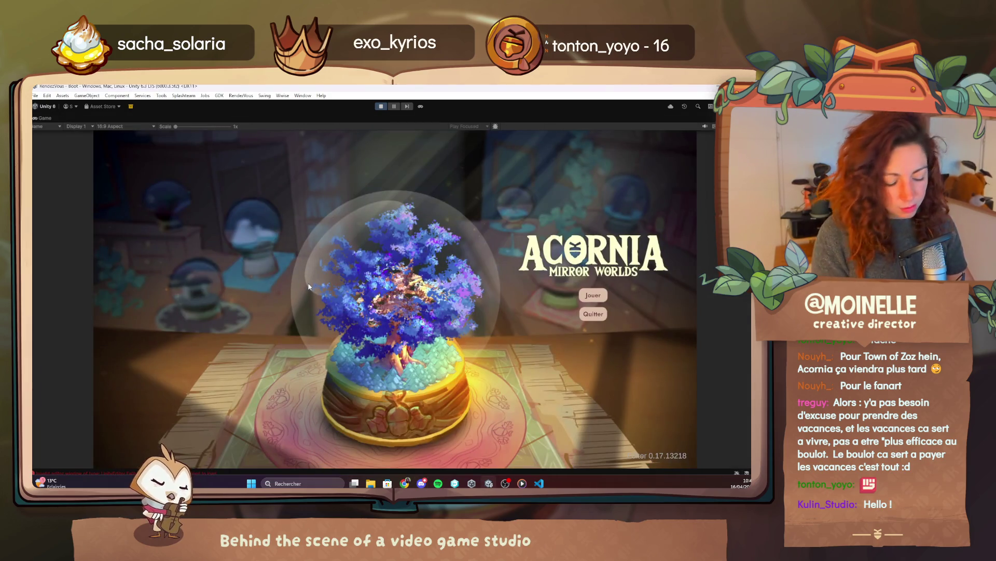
{"action": "key", "text": "F1"}
{"action": "left_click", "coordinate": [154, 204]}
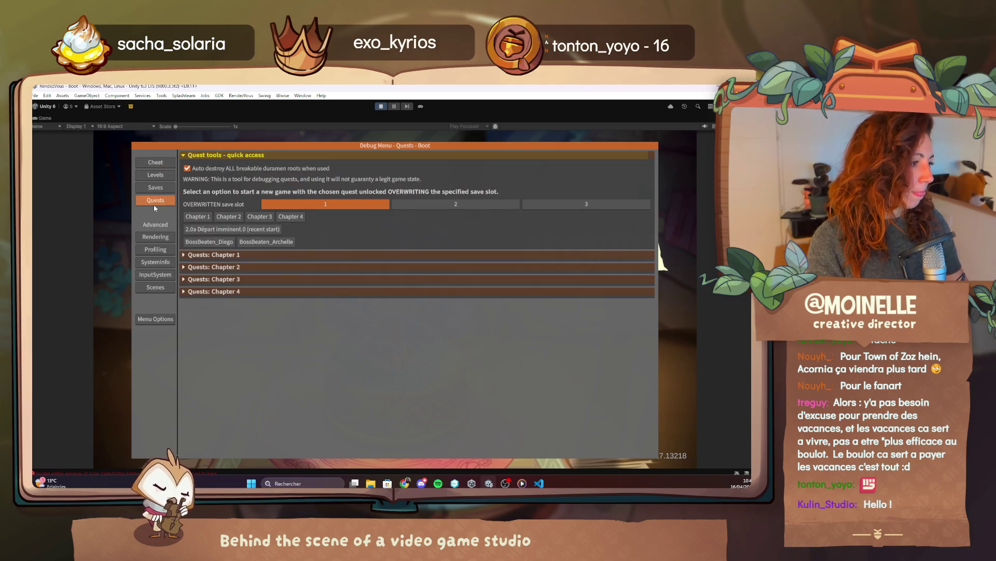
{"action": "left_click", "coordinate": [243, 267]}
{"action": "scroll", "coordinate": [255, 319], "scroll_direction": "down", "scroll_amount": 5}
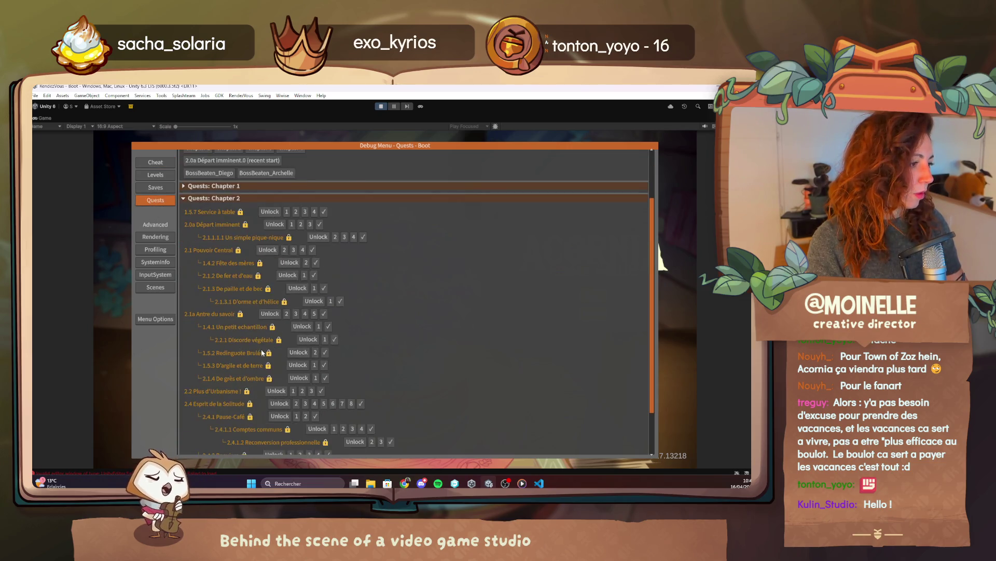
{"action": "left_click", "coordinate": [214, 433]}
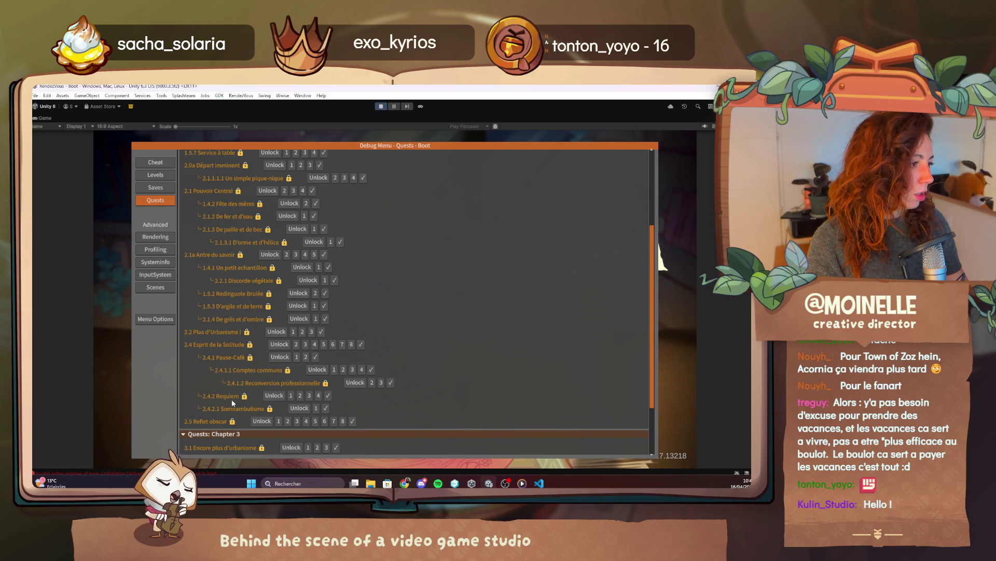
Step: Pause the background music and start a new test game from the quest tools
{"action": "left_click", "coordinate": [522, 483]}
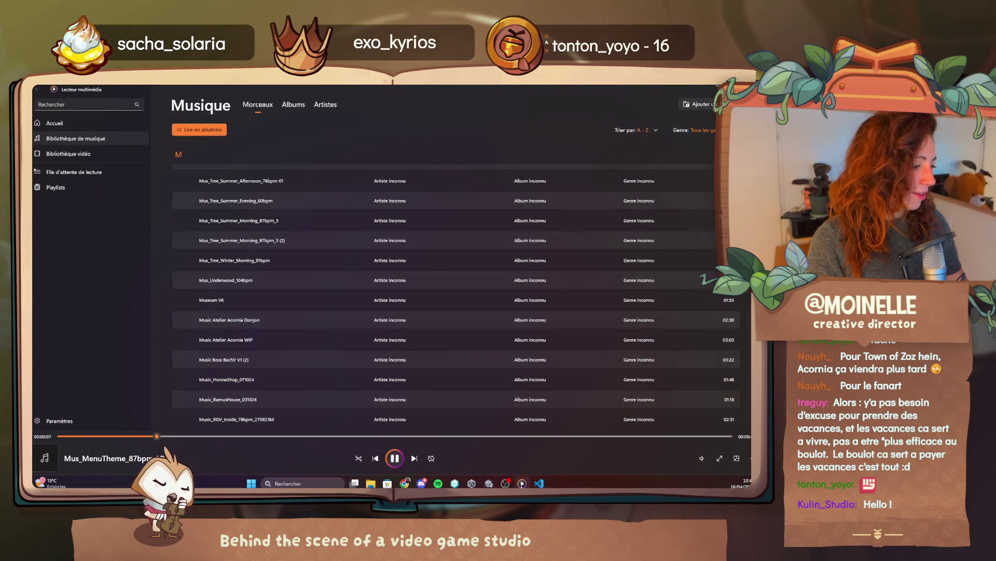
{"action": "key", "text": "space"}
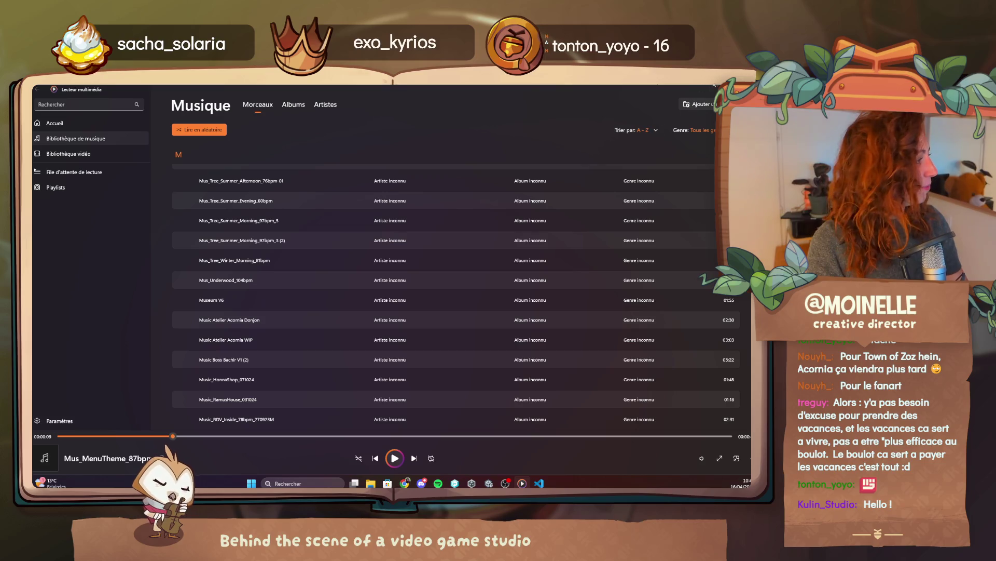
{"action": "key", "text": "alt+Tab"}
{"action": "scroll", "coordinate": [237, 289], "scroll_direction": "up", "scroll_amount": 10}
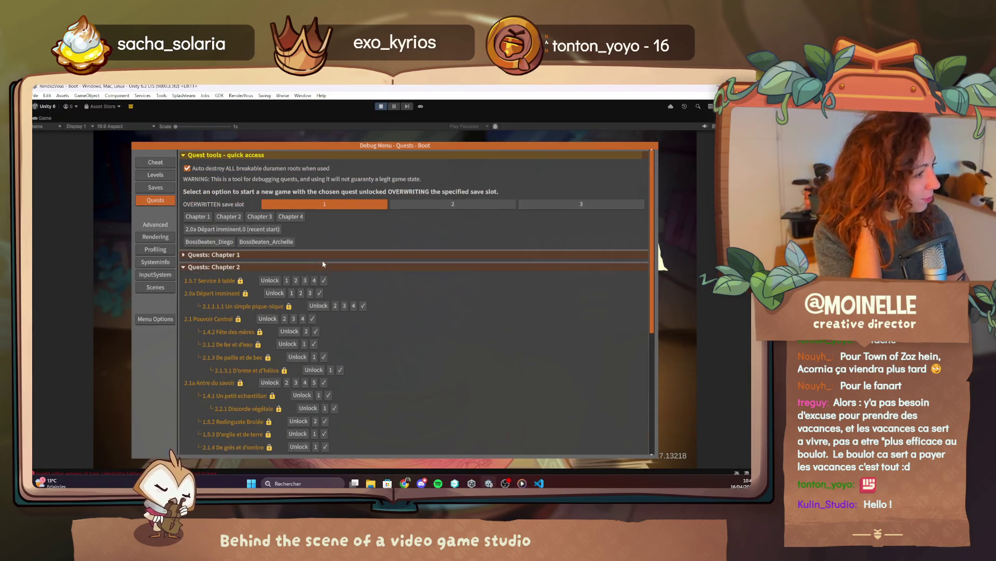
{"action": "left_click", "coordinate": [231, 220]}
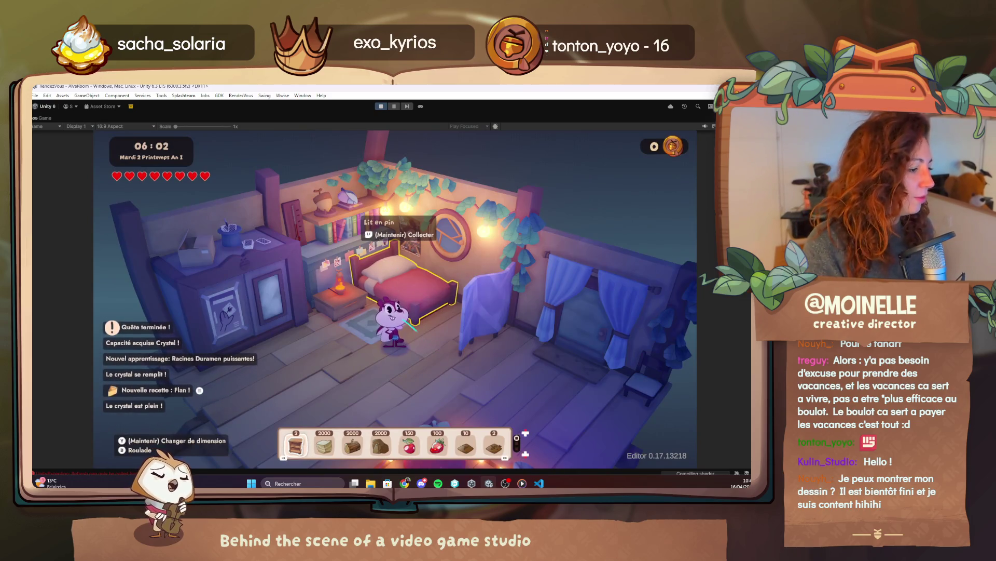
Step: Walk off the bed, unlock the quests up to 2.5 Reflet obscur, and start it
{"action": "key", "text": "d"}
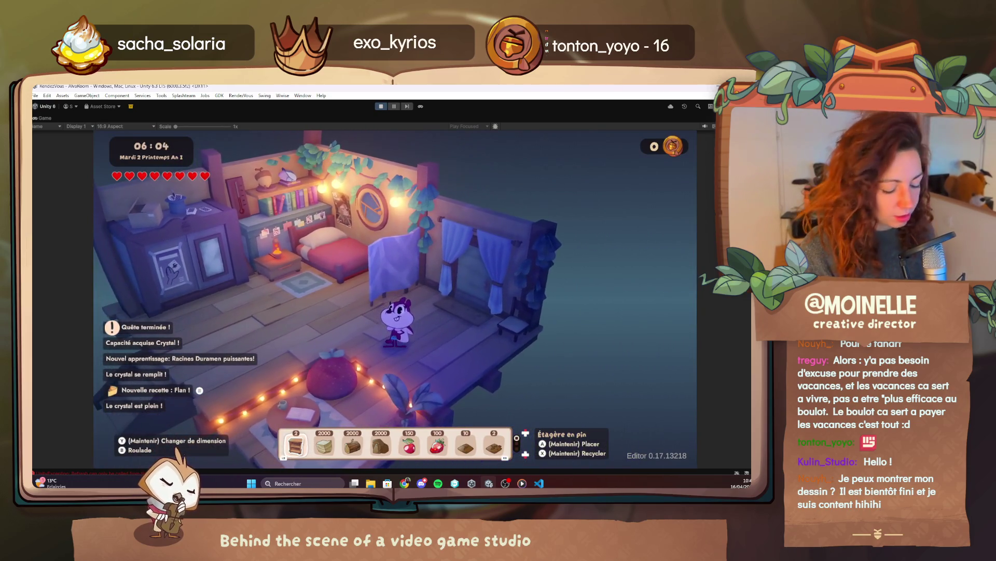
{"action": "key", "text": "F1"}
{"action": "scroll", "coordinate": [328, 308], "scroll_direction": "down", "scroll_amount": 2}
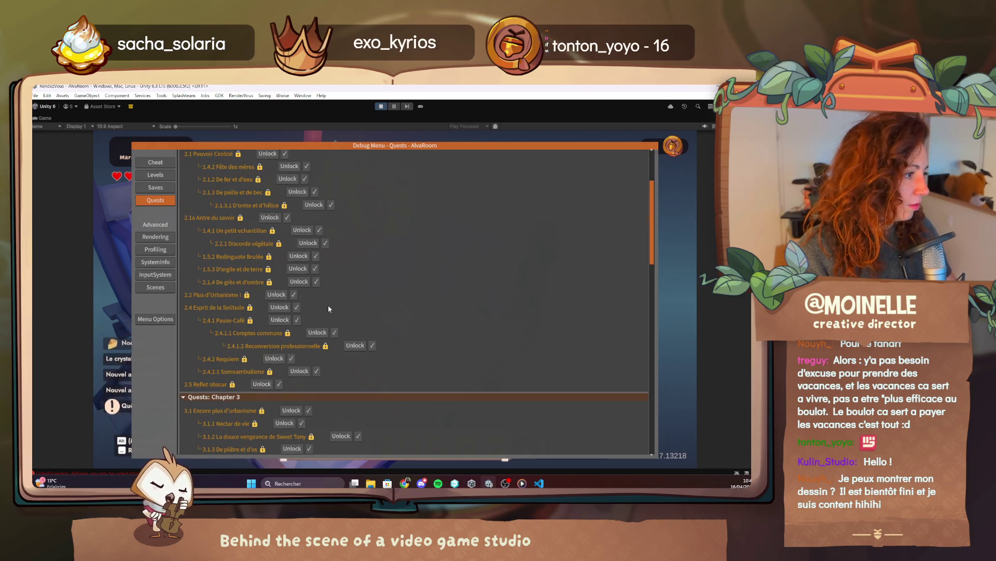
{"action": "left_click", "coordinate": [274, 385]}
{"action": "left_click", "coordinate": [291, 343]}
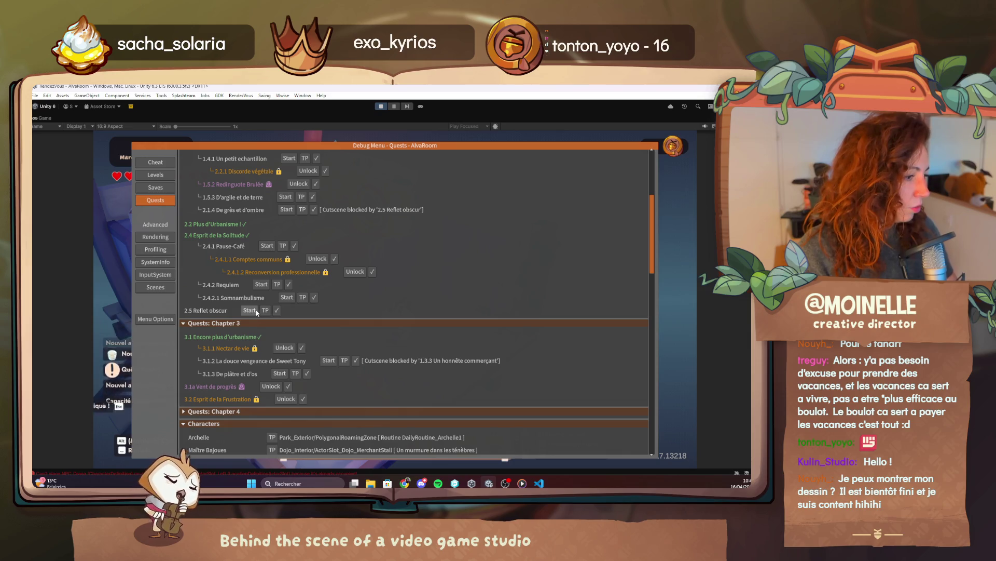
{"action": "left_click", "coordinate": [277, 310]}
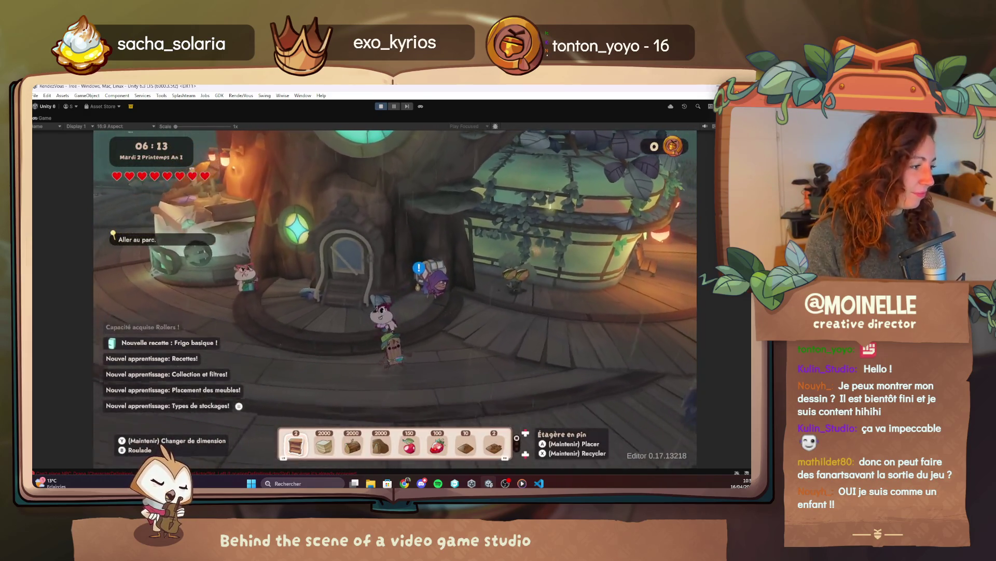
Step: With god mode (F4) on, fly over the town to the park and land the character
{"action": "key", "text": "F4"}
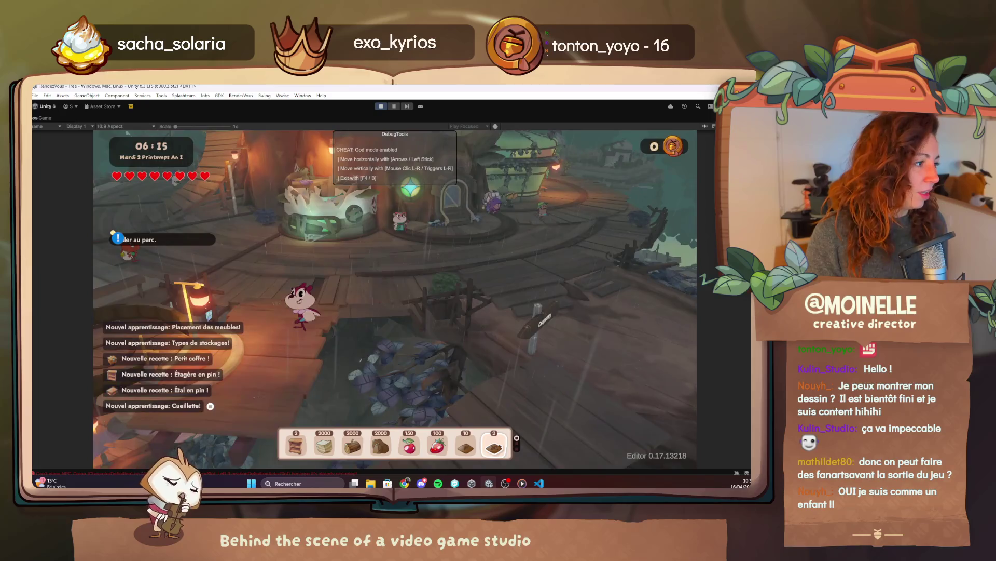
{"action": "key", "text": "Up"}
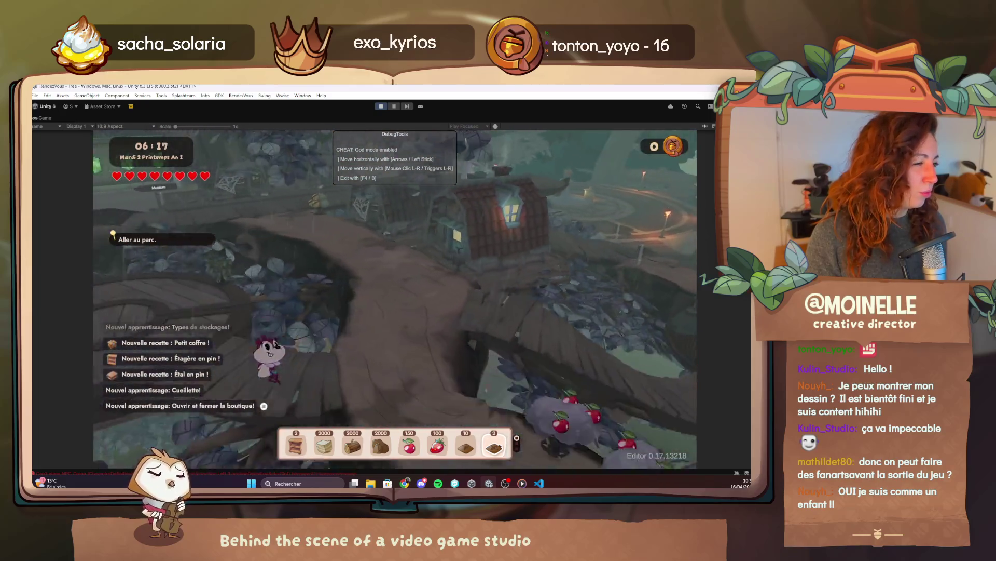
{"action": "key", "text": "Up"}
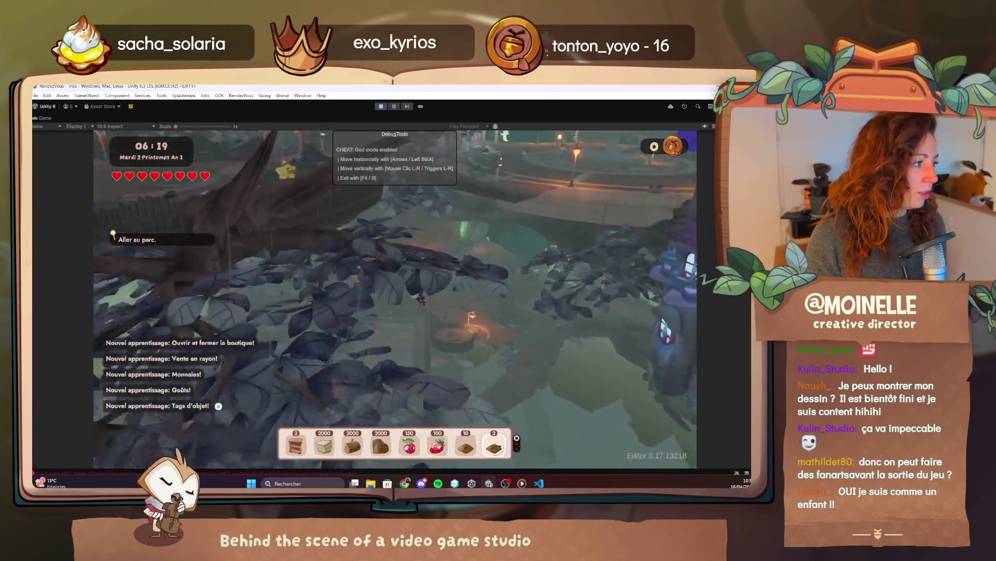
{"action": "key", "text": "Up"}
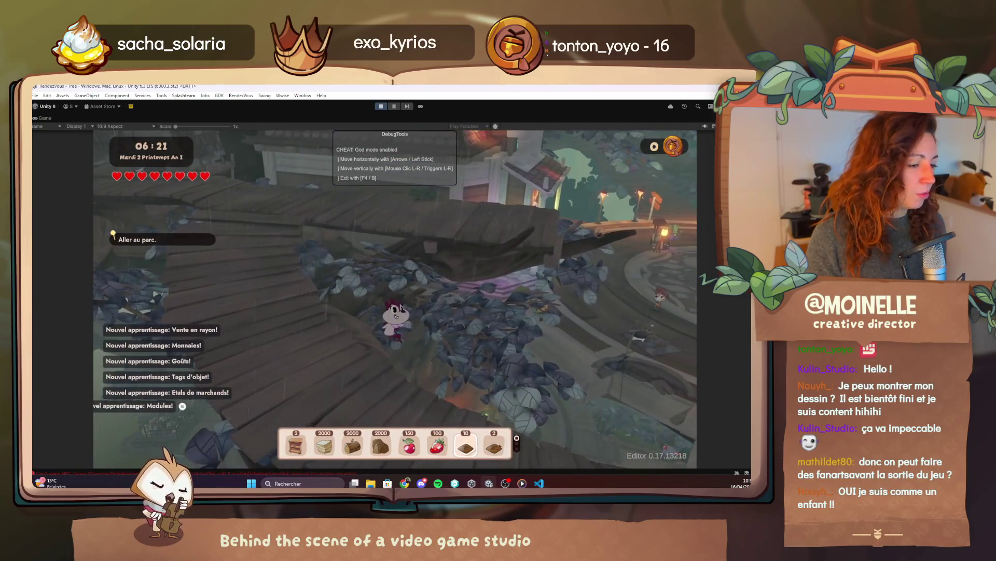
{"action": "key", "text": "F4"}
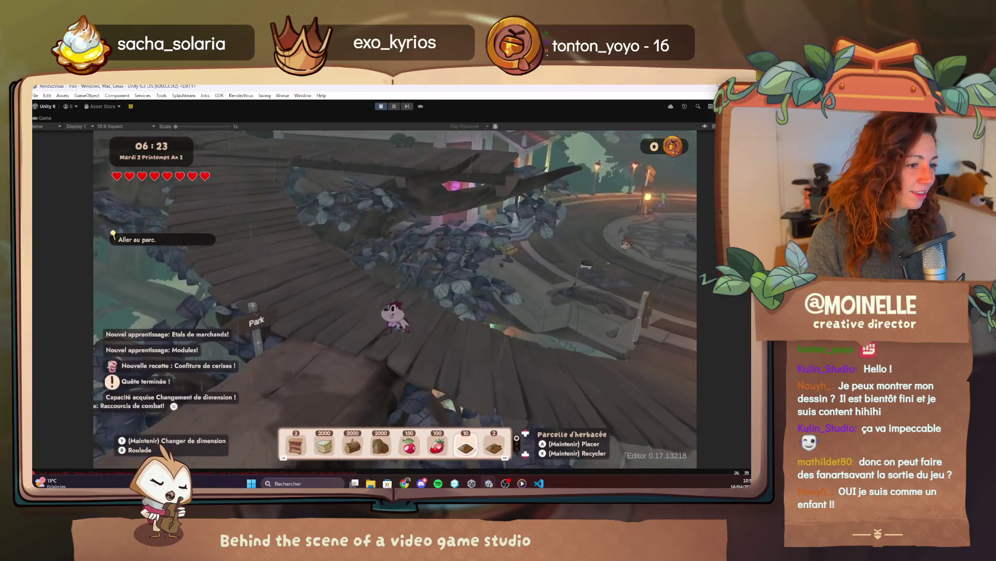
Step: Walk past the Park sign along the Duramen trail, then stop Play mode
{"action": "key", "text": "Left"}
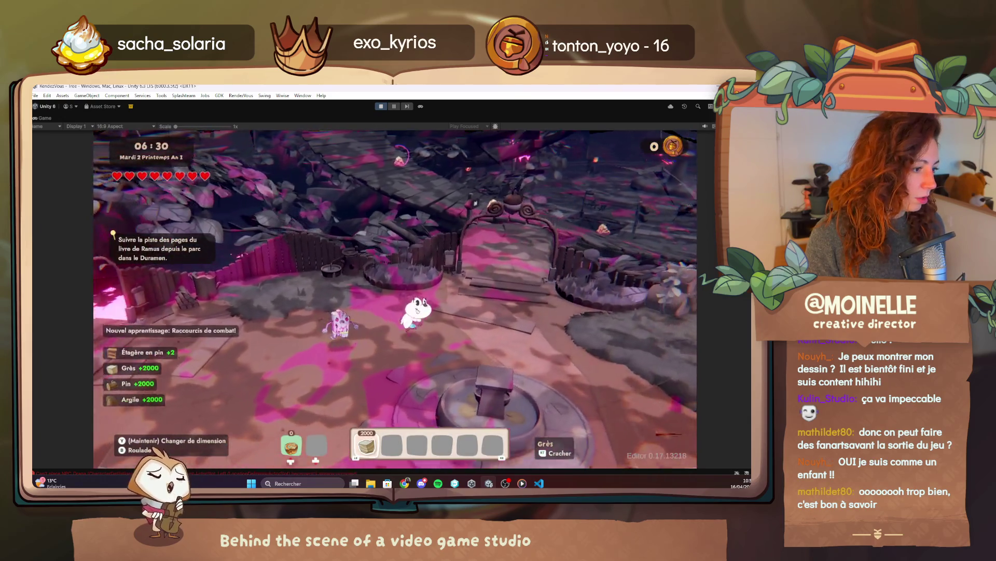
{"action": "key", "text": "a"}
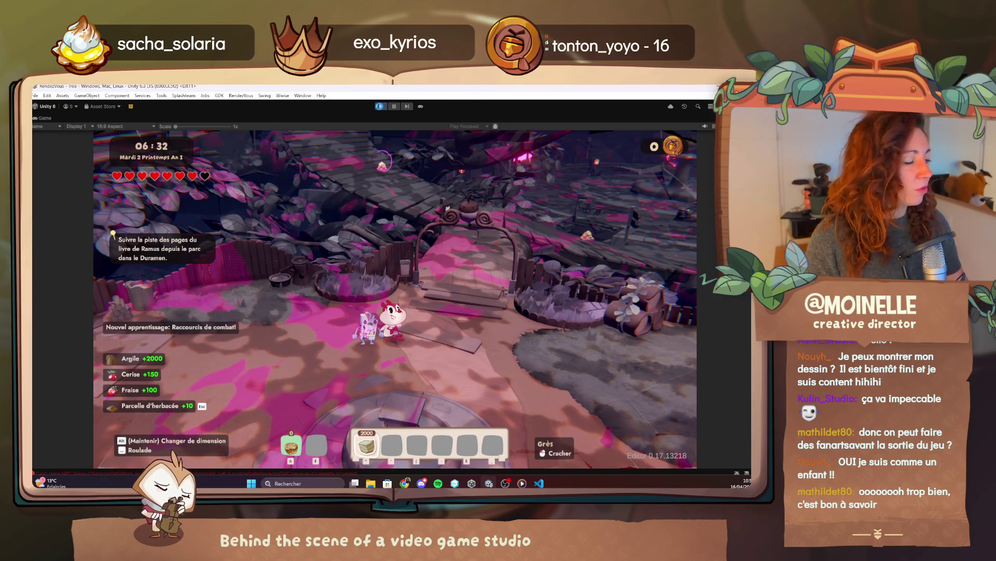
{"action": "left_click", "coordinate": [381, 106]}
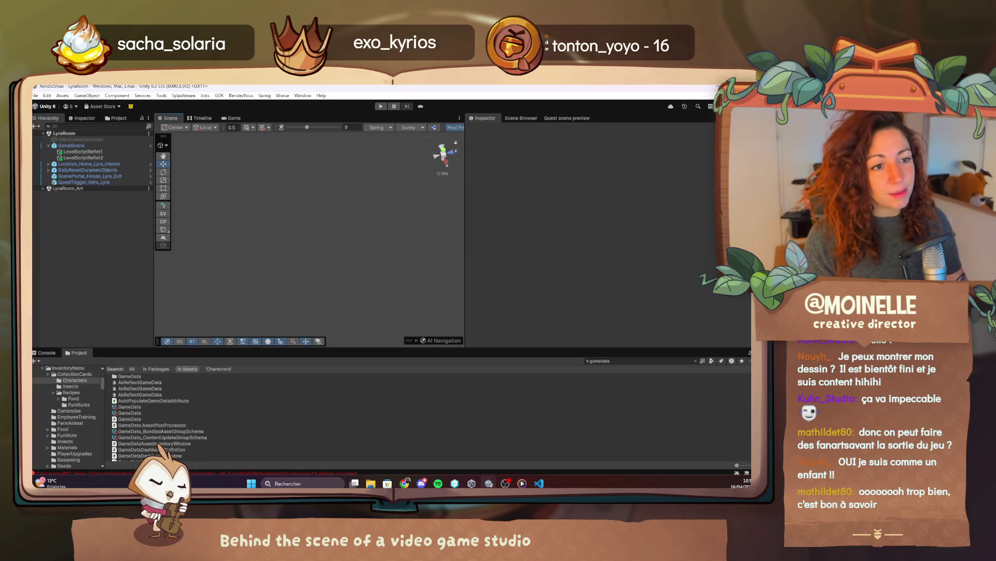
Step: Save all modified quest files in VS Code, including 2.5 Reflet obscur
{"action": "left_click", "coordinate": [538, 483]}
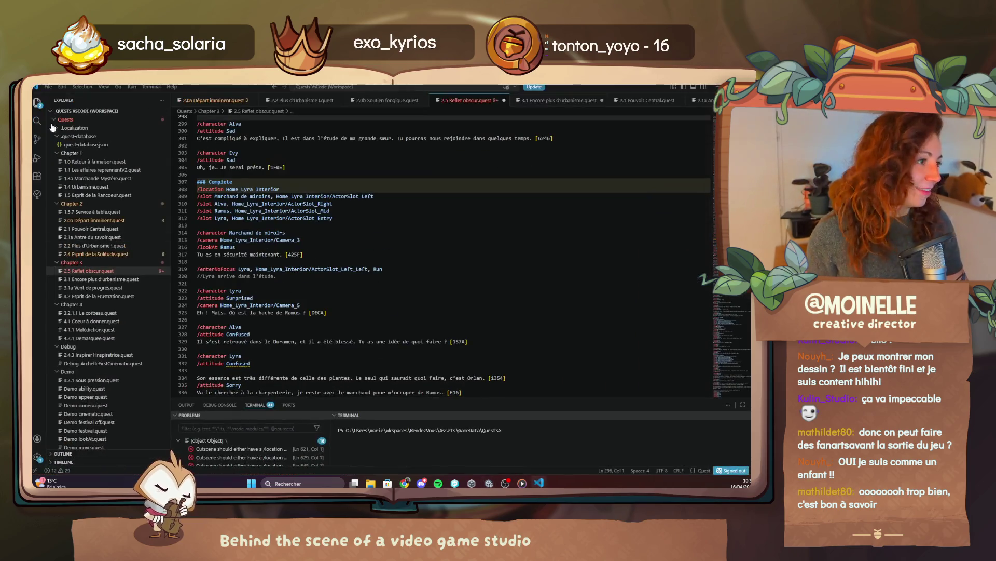
{"action": "left_click", "coordinate": [49, 87]}
{"action": "left_click", "coordinate": [81, 212]}
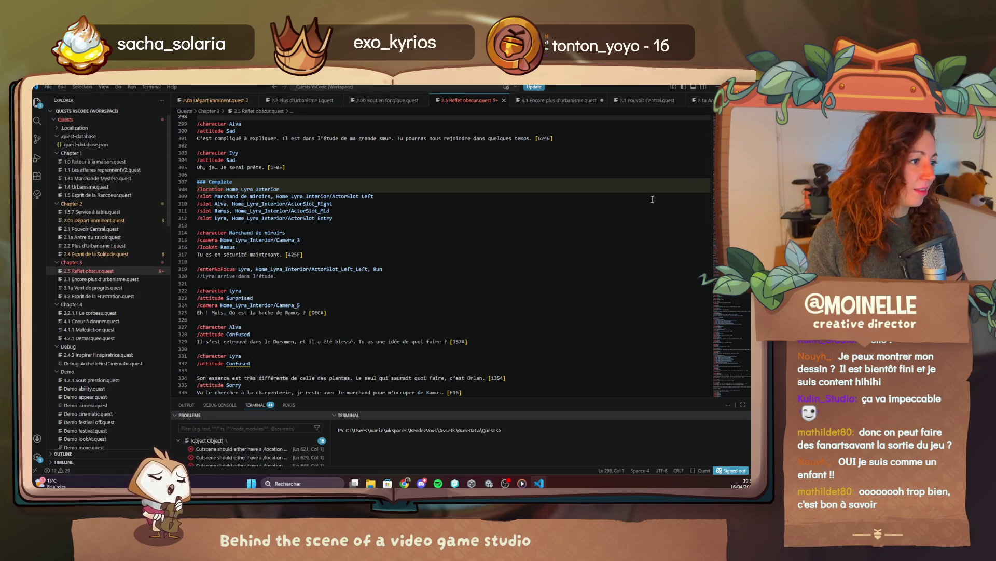
{"action": "left_click", "coordinate": [717, 86]}
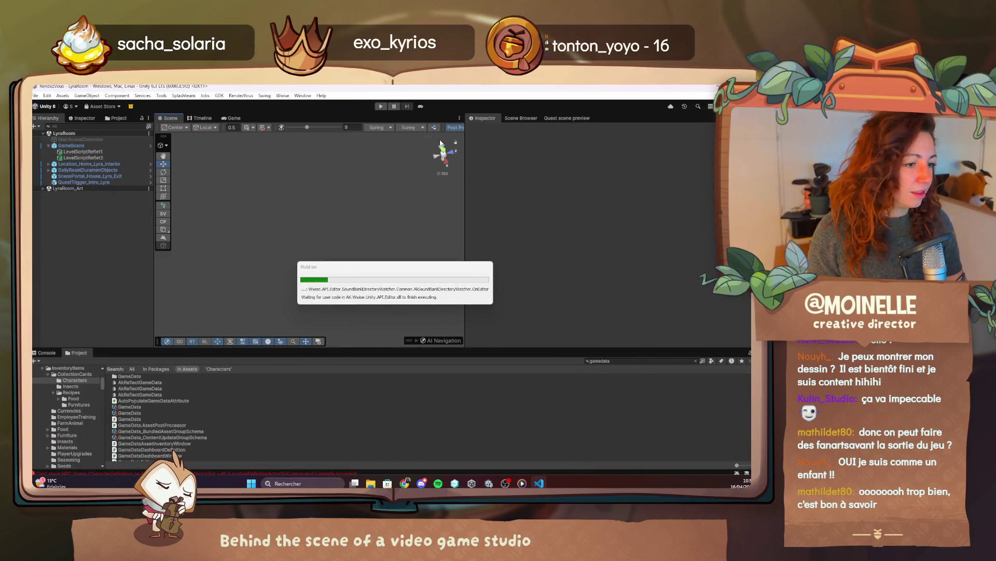
Step: Review the quest's Complete section in VS Code, then return to Unity
{"action": "left_click", "coordinate": [546, 484]}
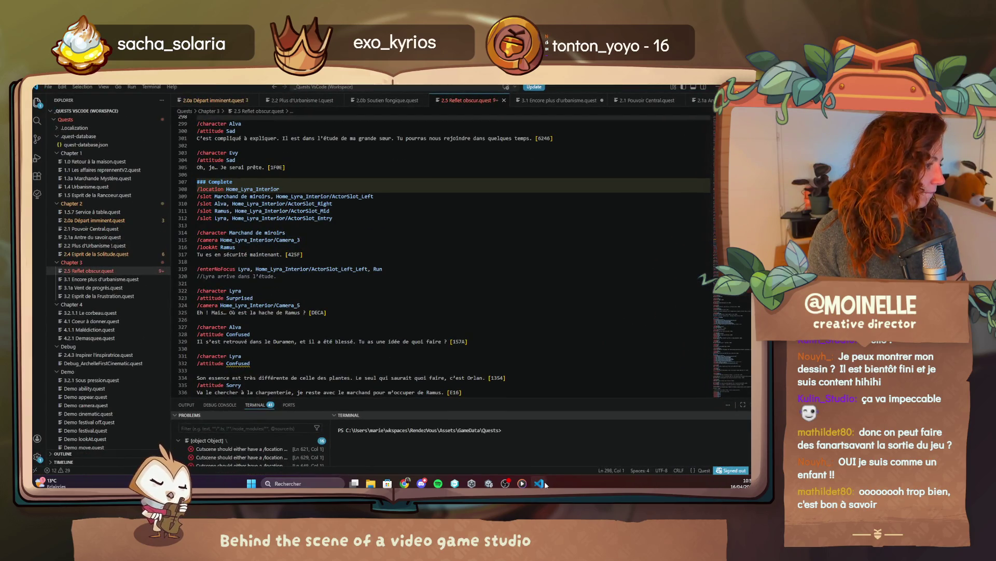
{"action": "scroll", "coordinate": [453, 368], "scroll_direction": "down", "scroll_amount": 3}
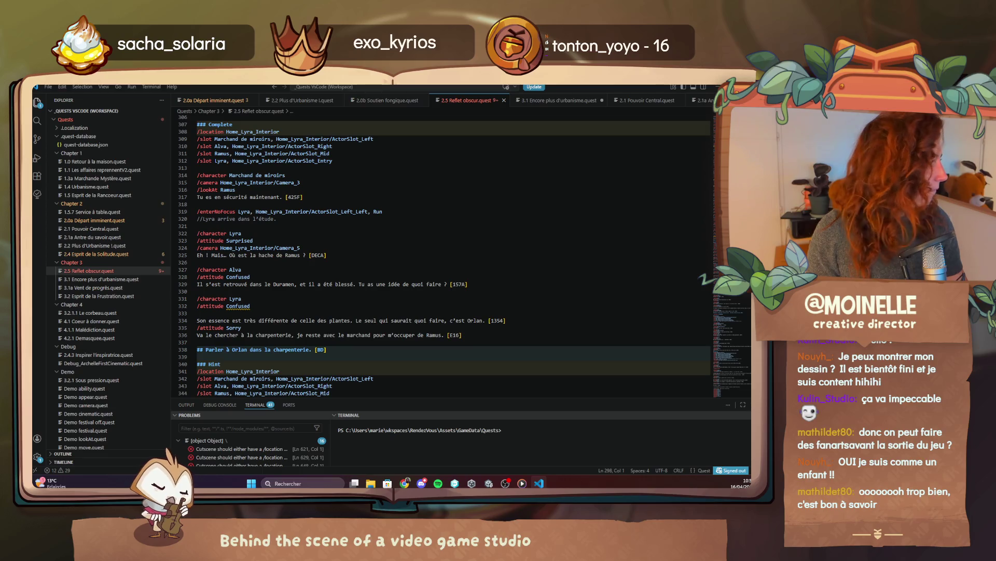
{"action": "scroll", "coordinate": [403, 344], "scroll_direction": "down", "scroll_amount": 4}
{"action": "key", "text": "alt+Tab"}
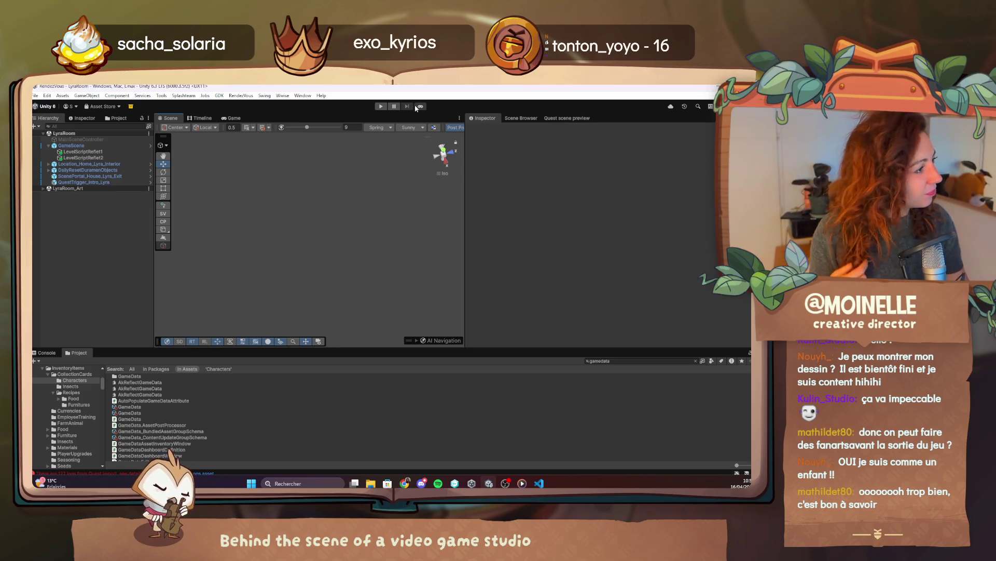
Step: Start Play mode and maximize the Game view to show the Acornia title screen
{"action": "left_click", "coordinate": [415, 106]}
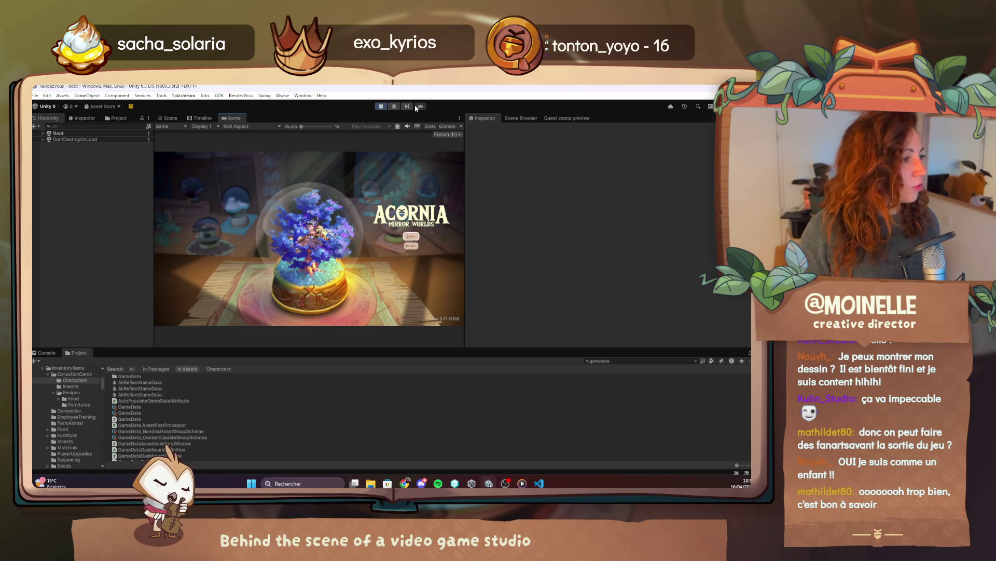
{"action": "double_click", "coordinate": [240, 118]}
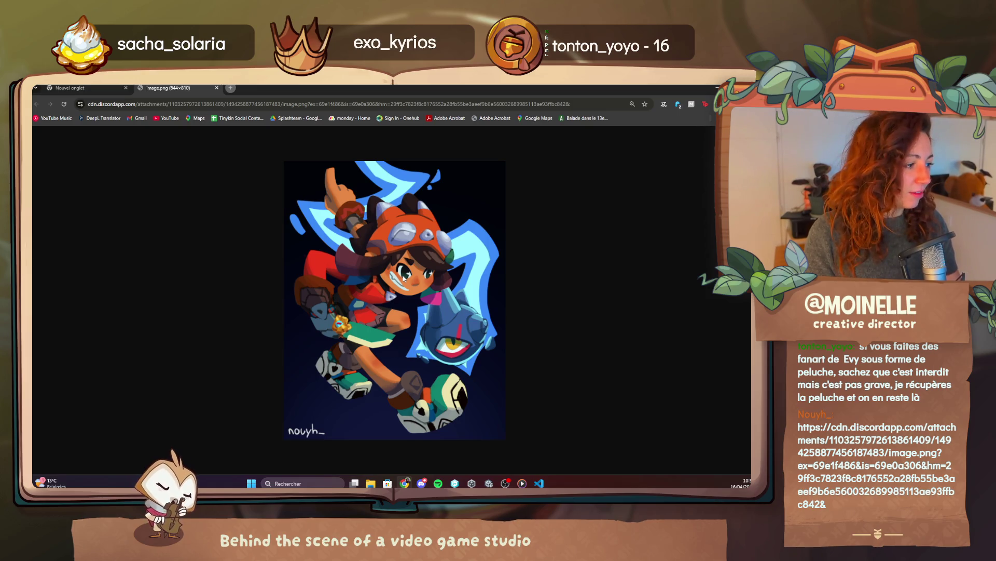
Step: Zoom in on the fan-art image, then move to the blank new tab's address bar
{"action": "key", "text": "ctrl+plus"}
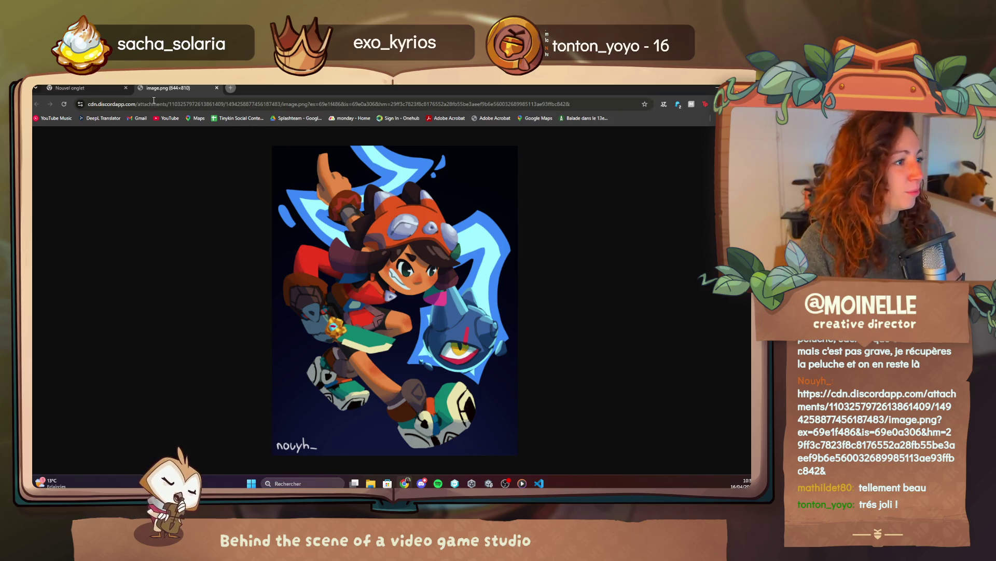
{"action": "left_click", "coordinate": [101, 88]}
{"action": "left_click", "coordinate": [106, 103]}
Step: Search the web for 'town of zoz'
{"action": "type", "text": "towb"}
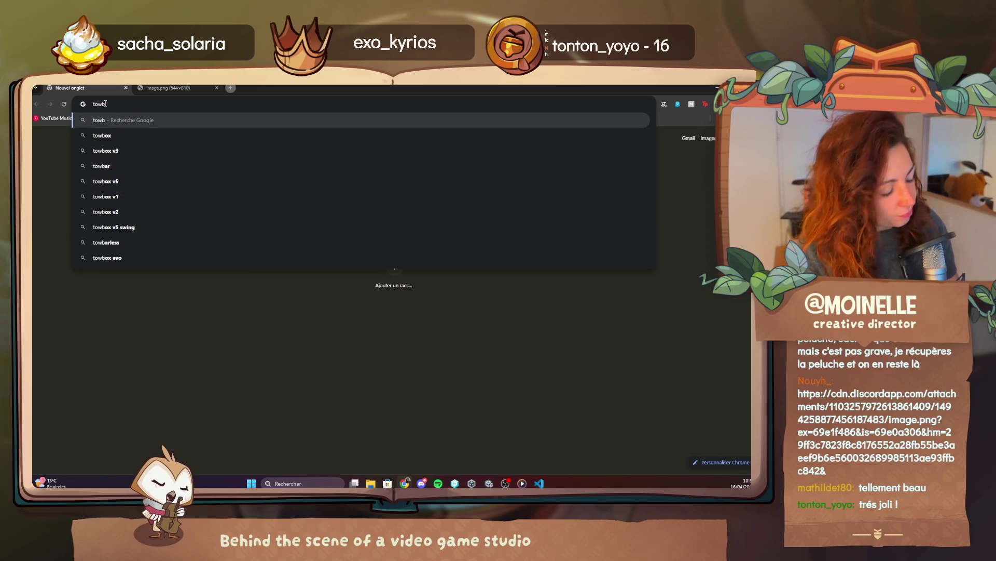
{"action": "key", "text": "BackSpace"}
{"action": "type", "text": "n of zoz"}
{"action": "key", "text": "Return"}
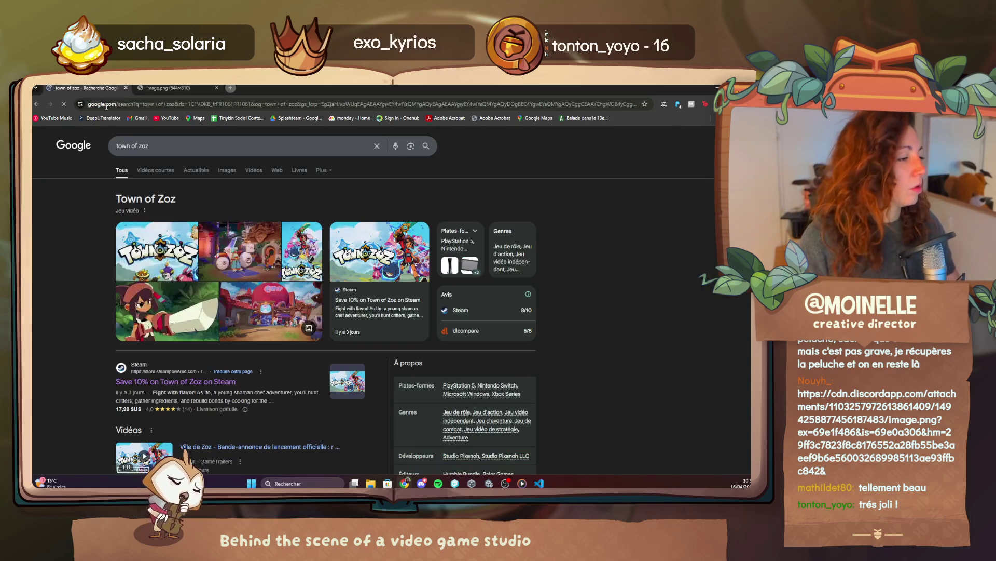
Step: Open the Town of Zoz Steam store page, return to the artwork tab, then go to Unity
{"action": "left_click", "coordinate": [167, 381]}
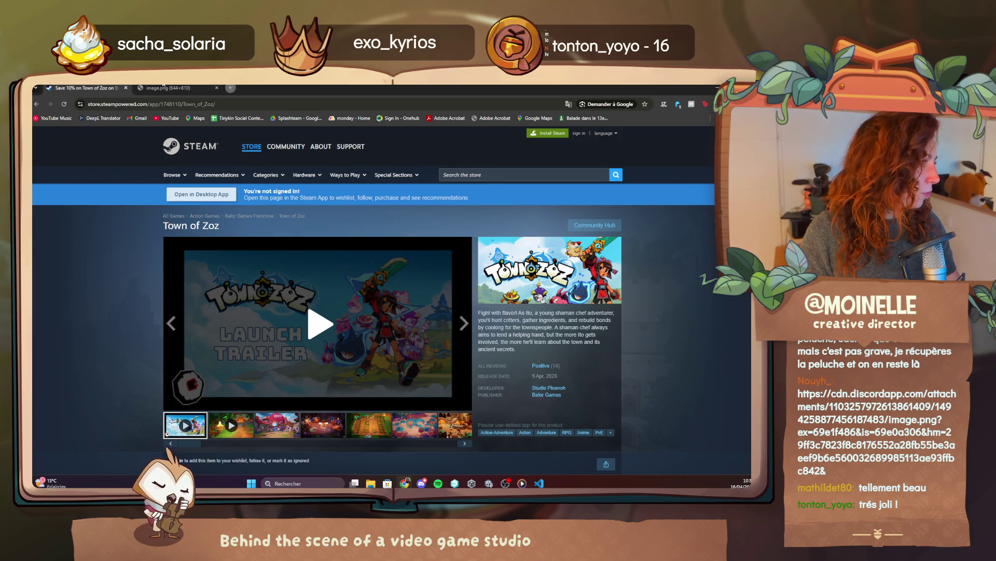
{"action": "left_click", "coordinate": [164, 87]}
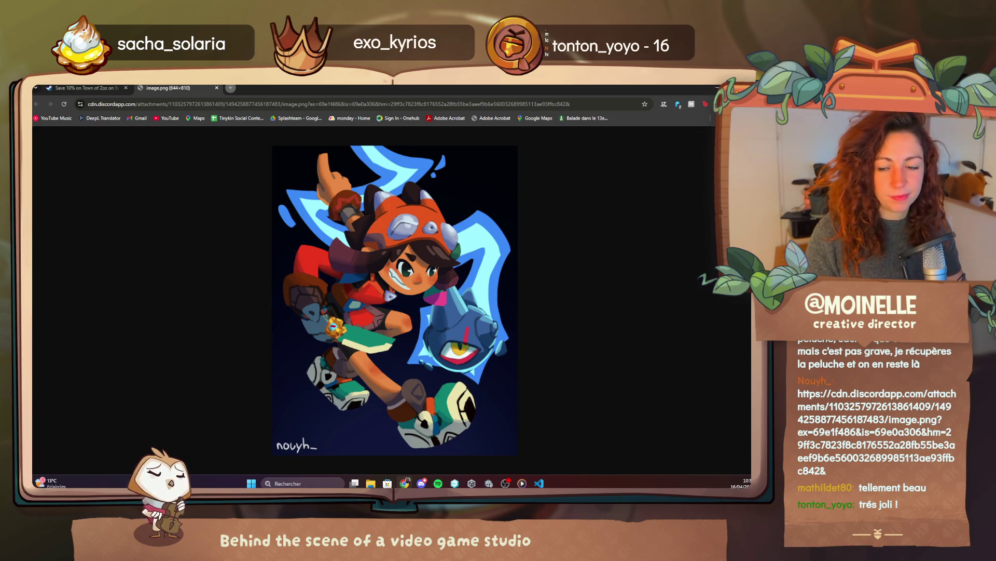
{"action": "key", "text": "alt+Tab"}
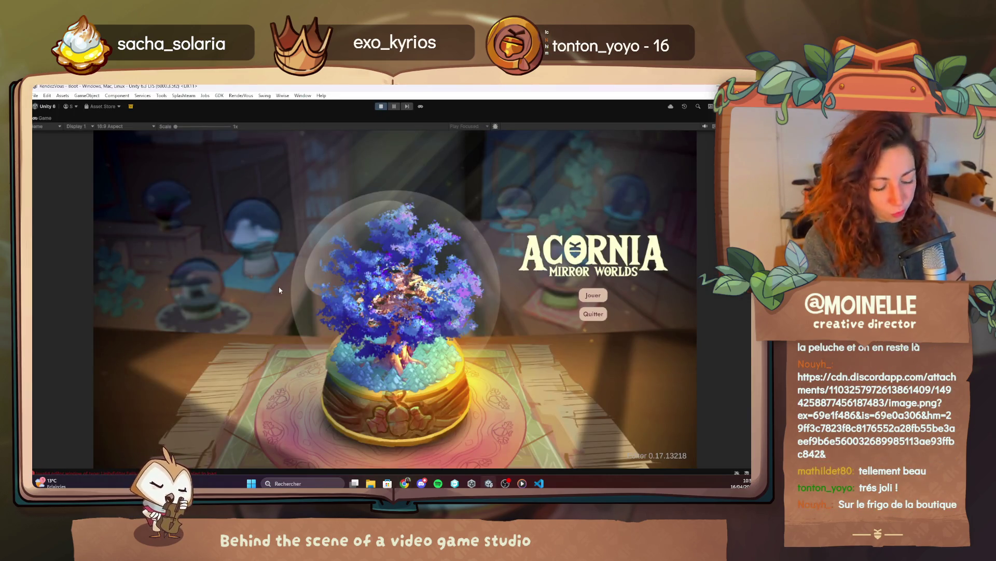
Step: From the Debug Menu's Quests tab, start a new game with Chapter 2 unlocked, then switch to Chrome
{"action": "key", "text": "F1"}
{"action": "left_click", "coordinate": [155, 200]}
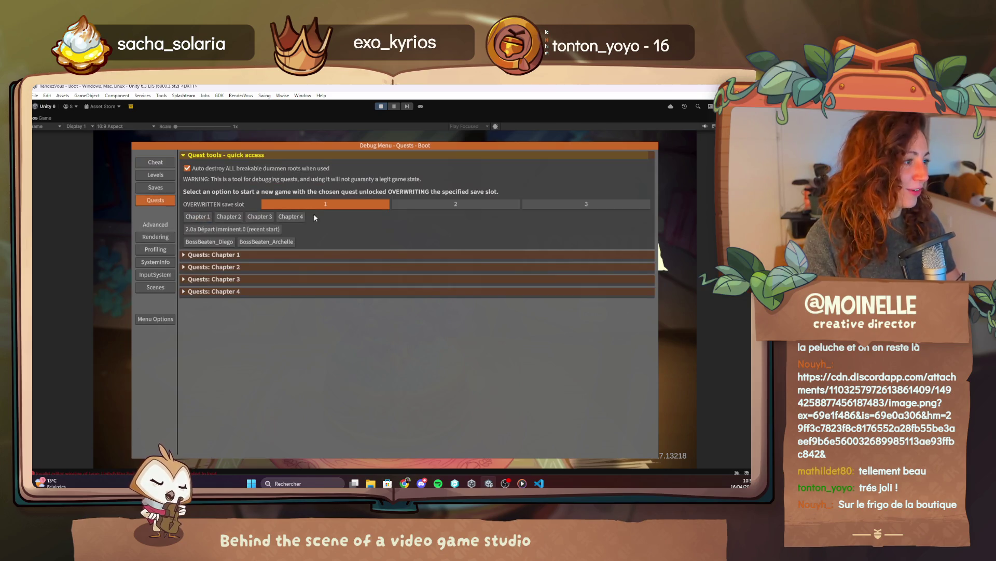
{"action": "left_click", "coordinate": [234, 218]}
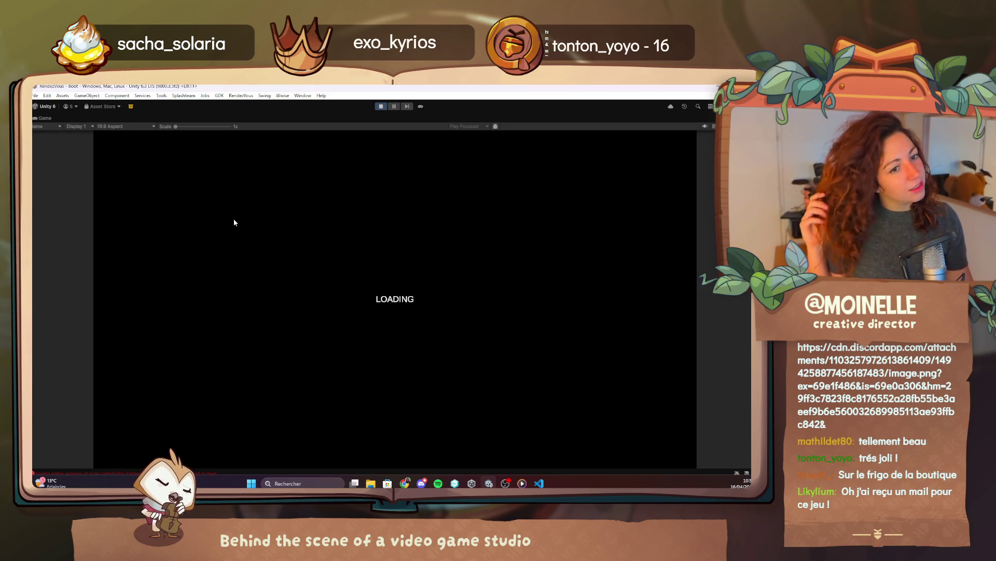
{"action": "left_click", "coordinate": [414, 483]}
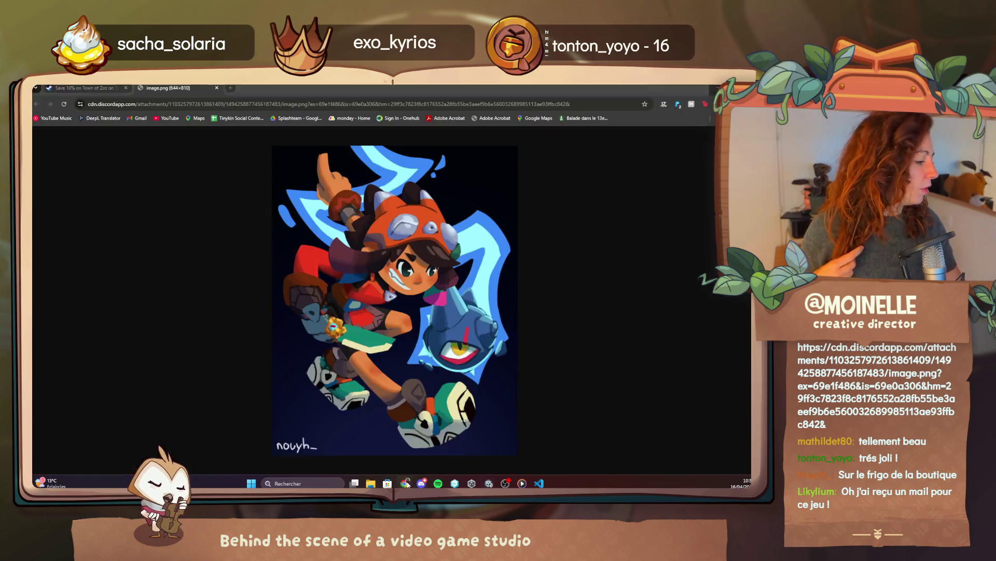
Step: Search Google for the developer name 'Studio Pixanoh' selected on the Town of Zoz Steam page
{"action": "left_click", "coordinate": [88, 87]}
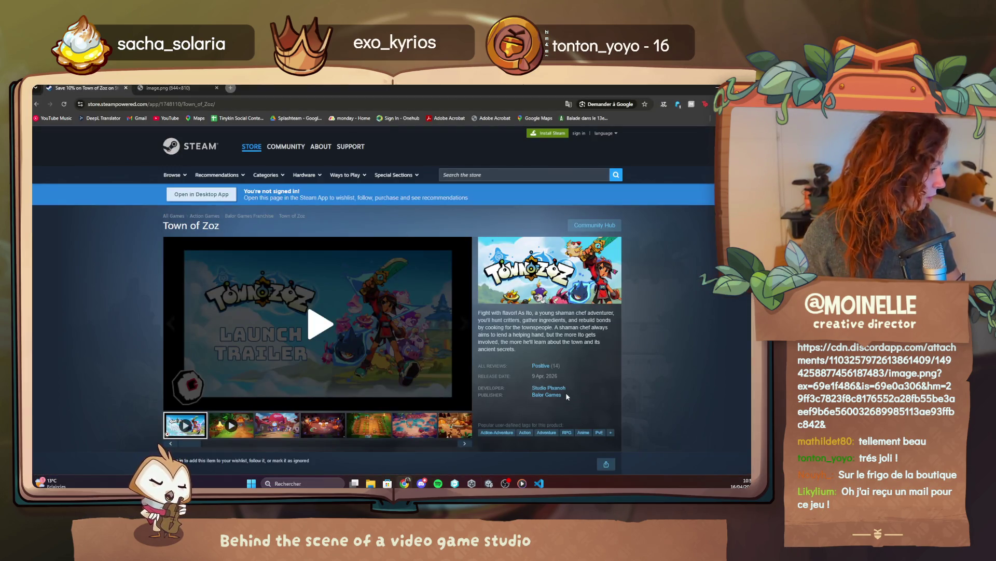
{"action": "mouse_move", "coordinate": [567, 398]}
{"action": "left_mouse_down"}
{"action": "mouse_move", "coordinate": [535, 397]}
{"action": "mouse_move", "coordinate": [565, 387]}
{"action": "mouse_move", "coordinate": [541, 388]}
{"action": "left_mouse_up"}
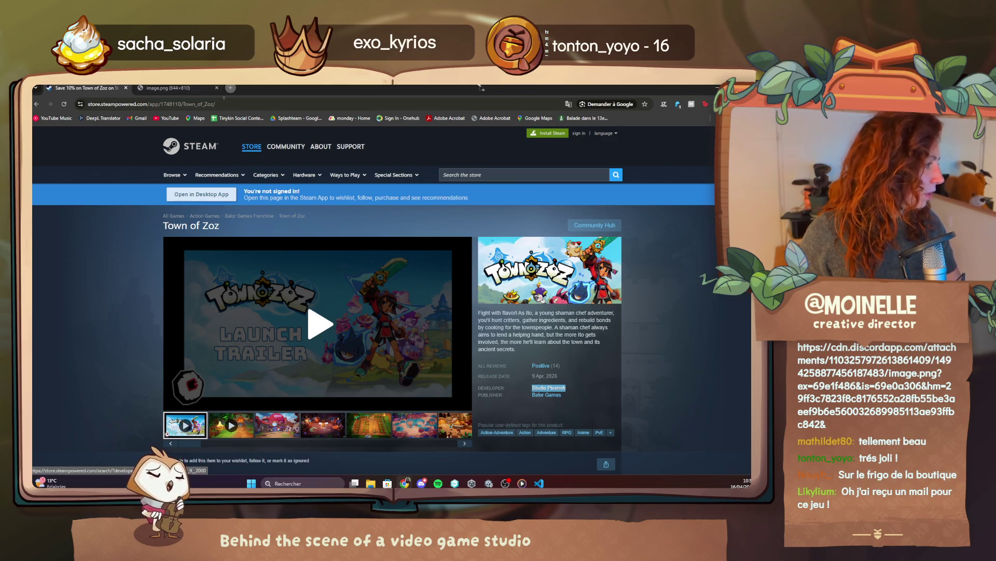
{"action": "right_click", "coordinate": [541, 388]}
{"action": "left_click", "coordinate": [576, 311]}
Step: List all Steam games by Studio Pixanoh, then switch to its Google results
{"action": "left_click", "coordinate": [90, 88]}
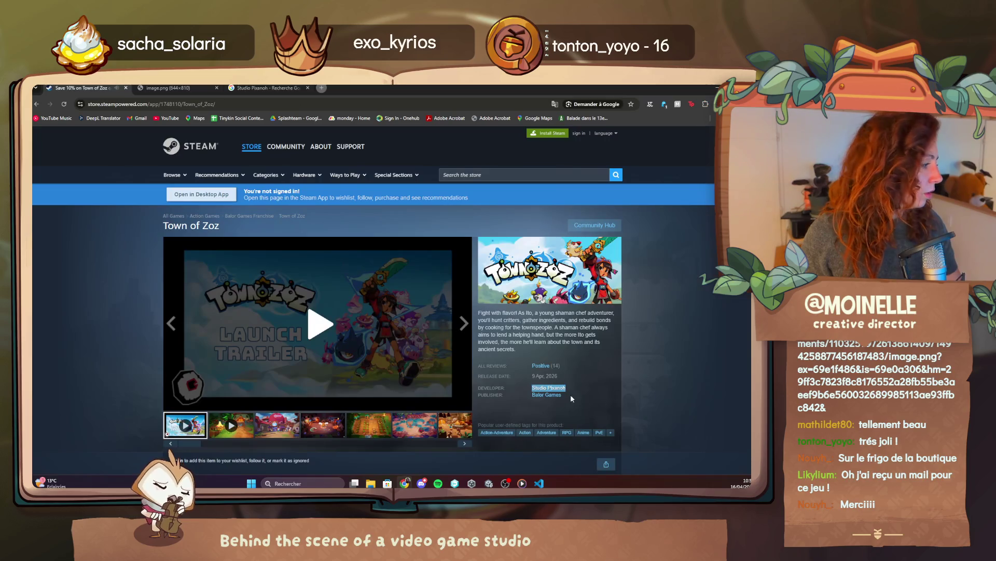
{"action": "left_click", "coordinate": [534, 388]}
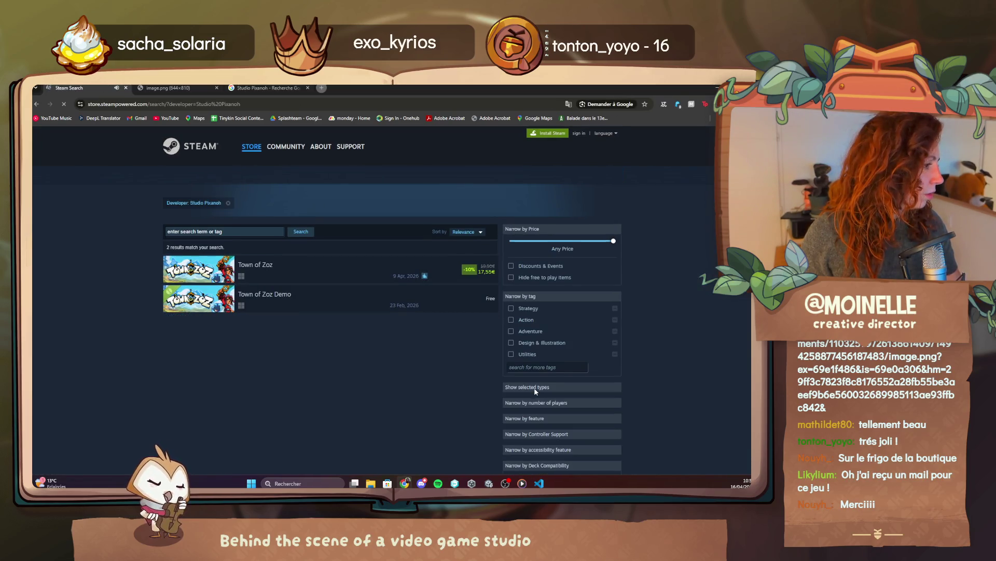
{"action": "left_click", "coordinate": [284, 87]}
Step: Open studiopixanoh.com and scroll down to its footer, then return to Unity
{"action": "left_click", "coordinate": [142, 211]}
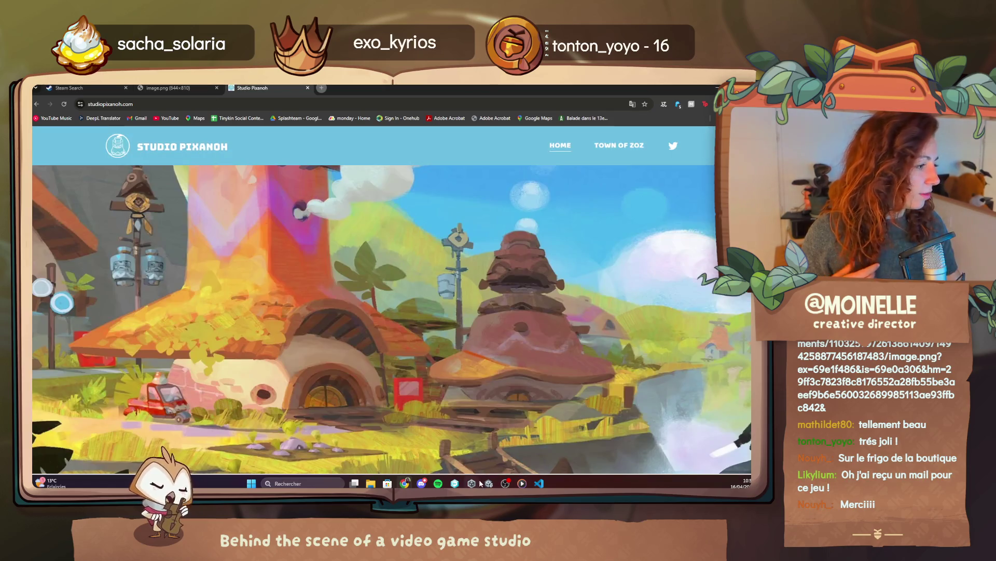
{"action": "scroll", "coordinate": [438, 359], "scroll_direction": "down", "scroll_amount": 10}
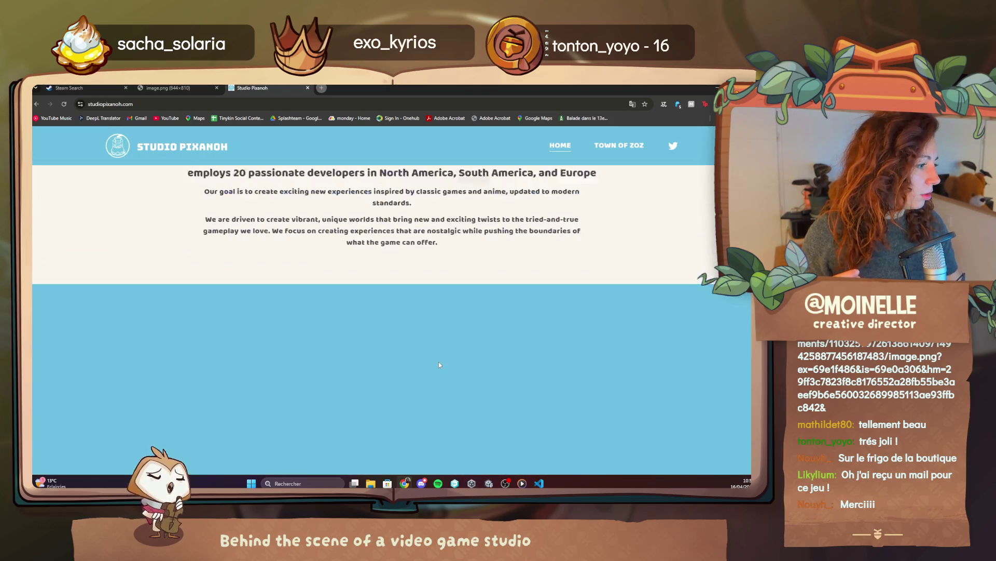
{"action": "scroll", "coordinate": [438, 365], "scroll_direction": "down", "scroll_amount": 3}
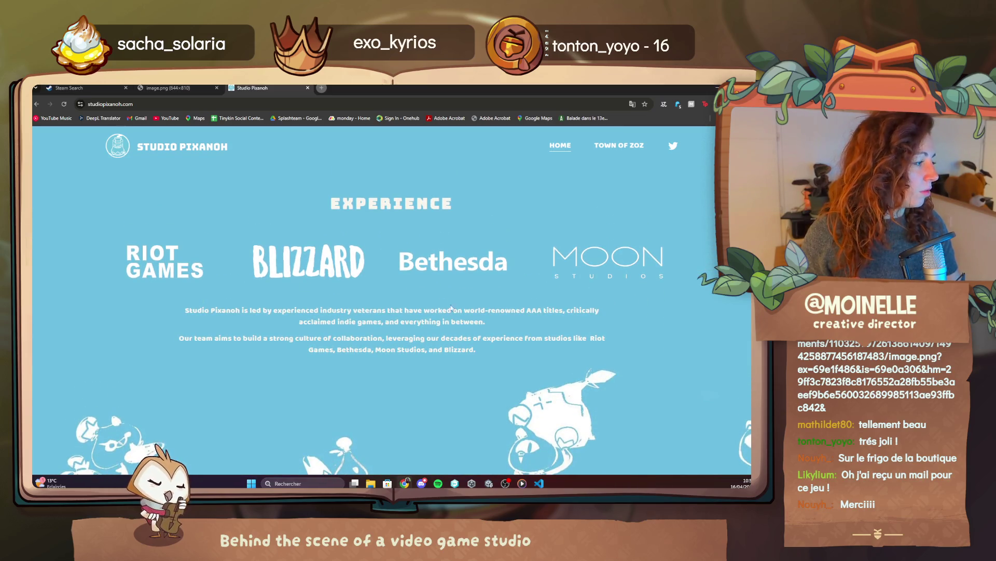
{"action": "scroll", "coordinate": [455, 324], "scroll_direction": "down", "scroll_amount": 3}
{"action": "scroll", "coordinate": [454, 324], "scroll_direction": "down", "scroll_amount": 10}
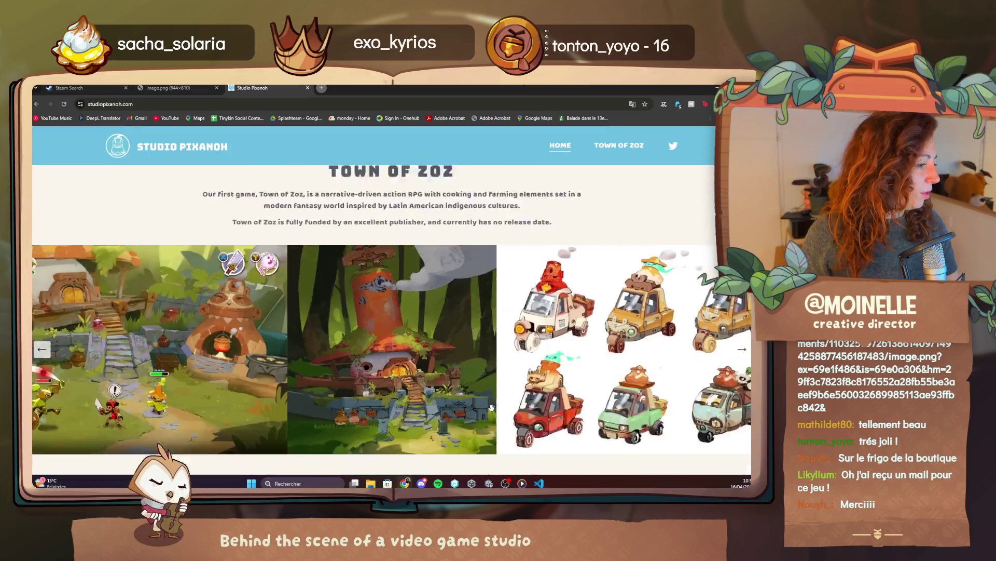
{"action": "scroll", "coordinate": [486, 432], "scroll_direction": "down", "scroll_amount": 1}
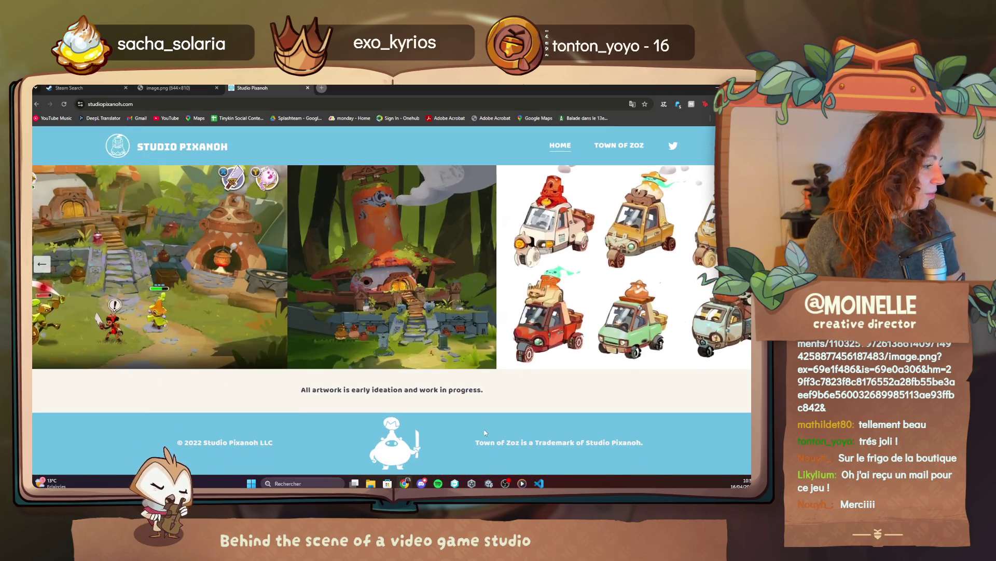
{"action": "left_click", "coordinate": [489, 482]}
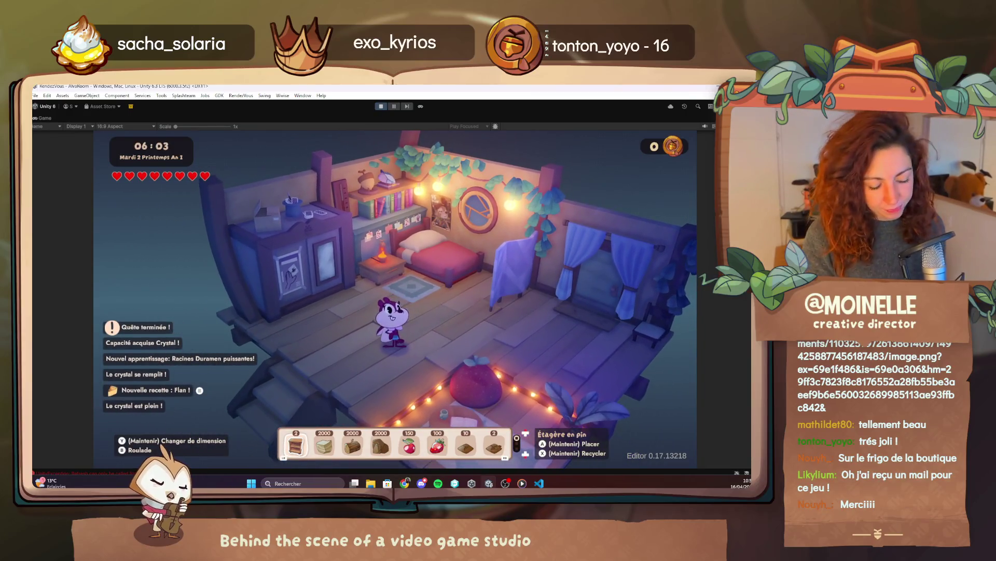
Step: In the debug menu, mark Chapter 3 quest 3.1 as completed
{"action": "key", "text": "F1"}
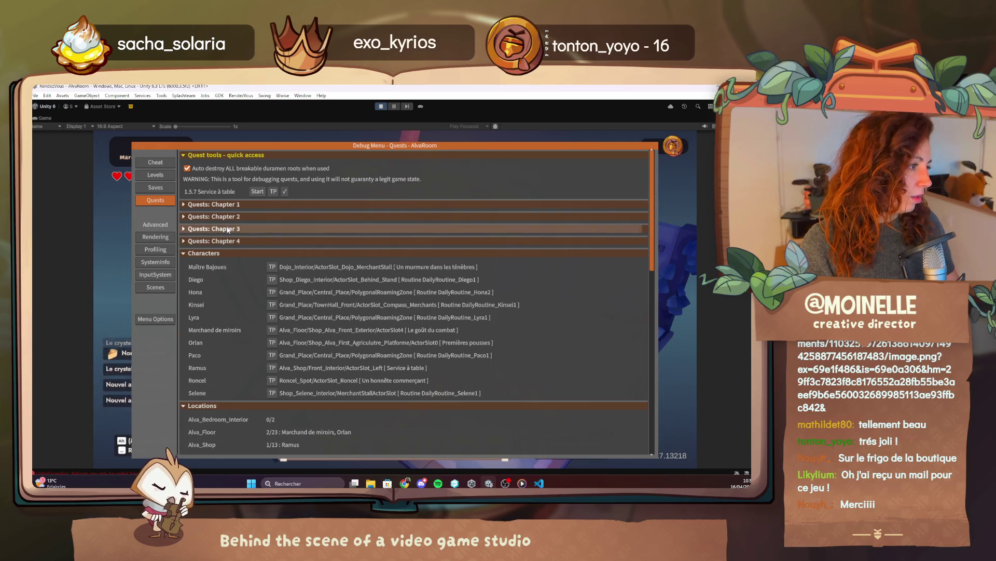
{"action": "left_click", "coordinate": [344, 228]}
{"action": "left_click", "coordinate": [308, 242]}
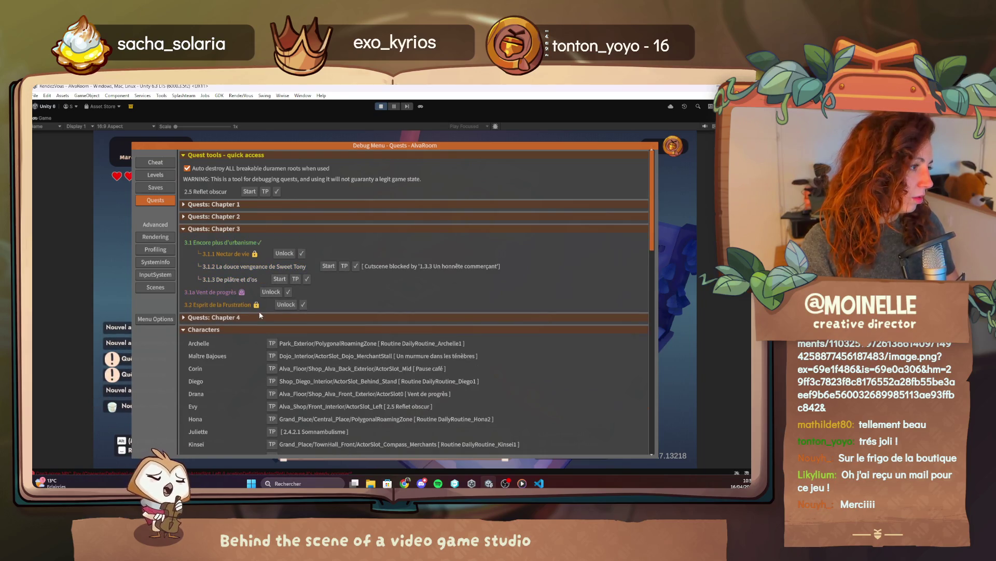
Step: Expand the Chapter 2 quests and start 2.5 Reflet obscur
{"action": "left_click", "coordinate": [214, 217]}
{"action": "scroll", "coordinate": [291, 412], "scroll_direction": "down", "scroll_amount": 3}
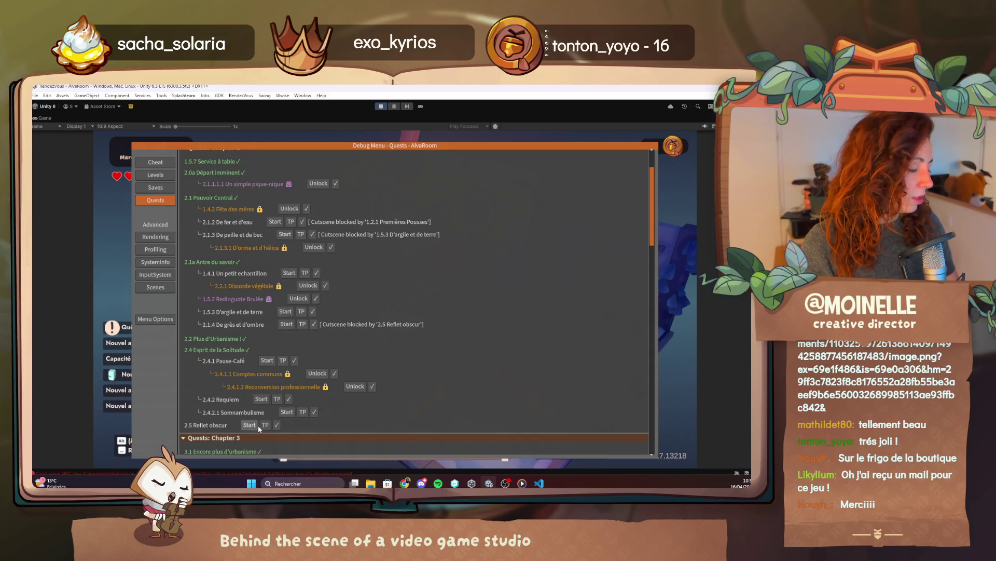
{"action": "left_click", "coordinate": [250, 425]}
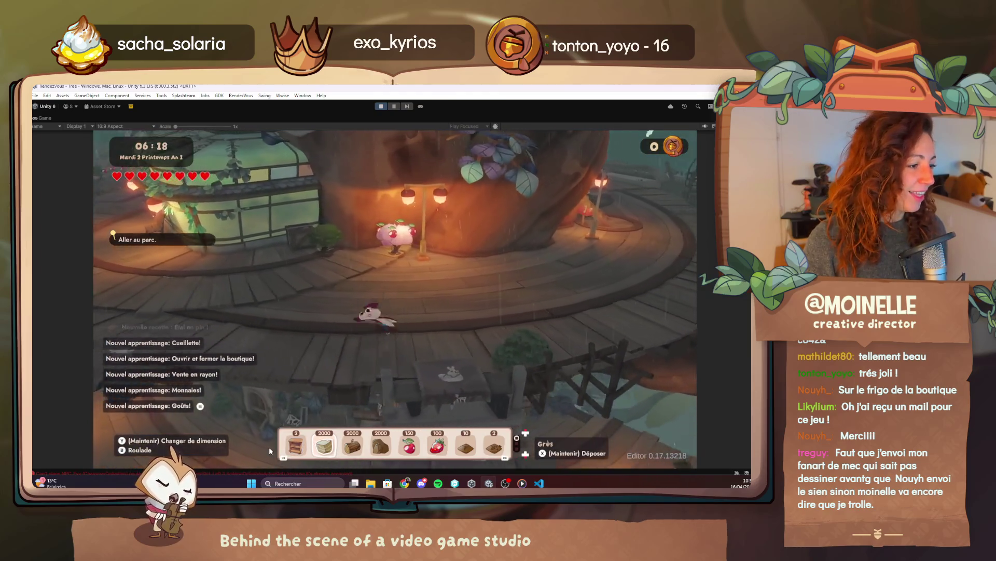
Step: With god mode on, clear Alva's dialogue, walk into the park plaza and open the quest journal
{"action": "key", "text": "F4"}
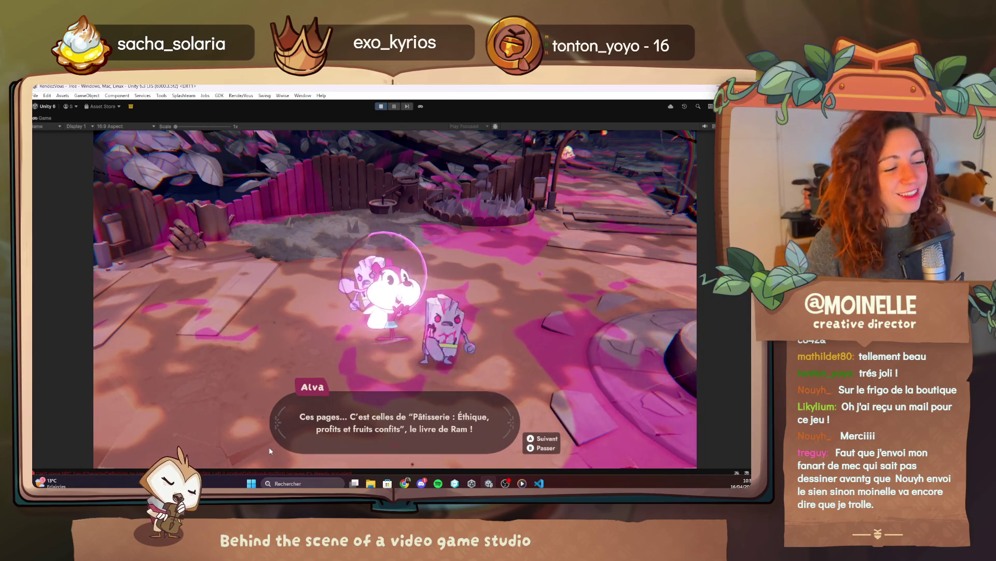
{"action": "key", "text": "space"}
{"action": "key", "text": "space"}
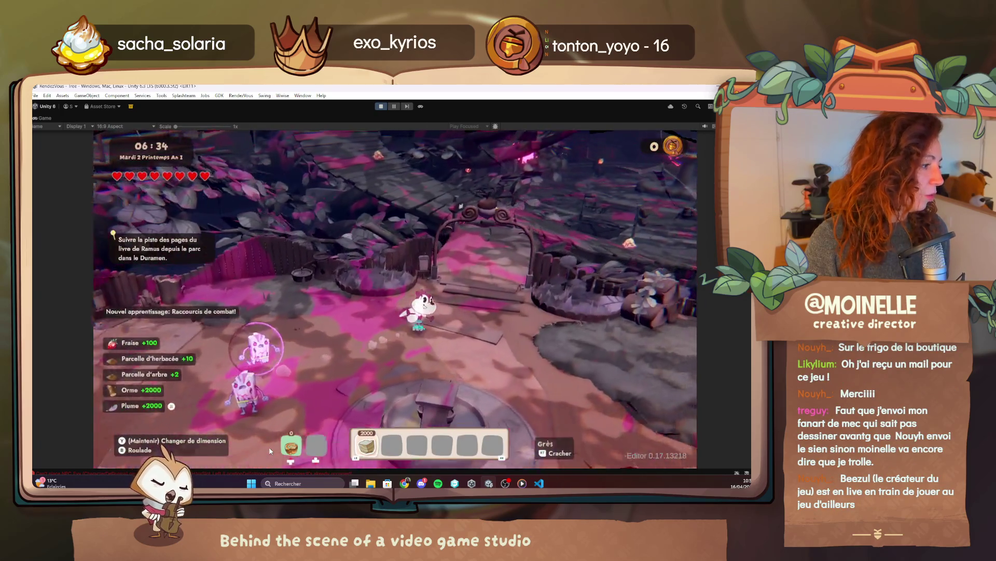
{"action": "key", "text": "w"}
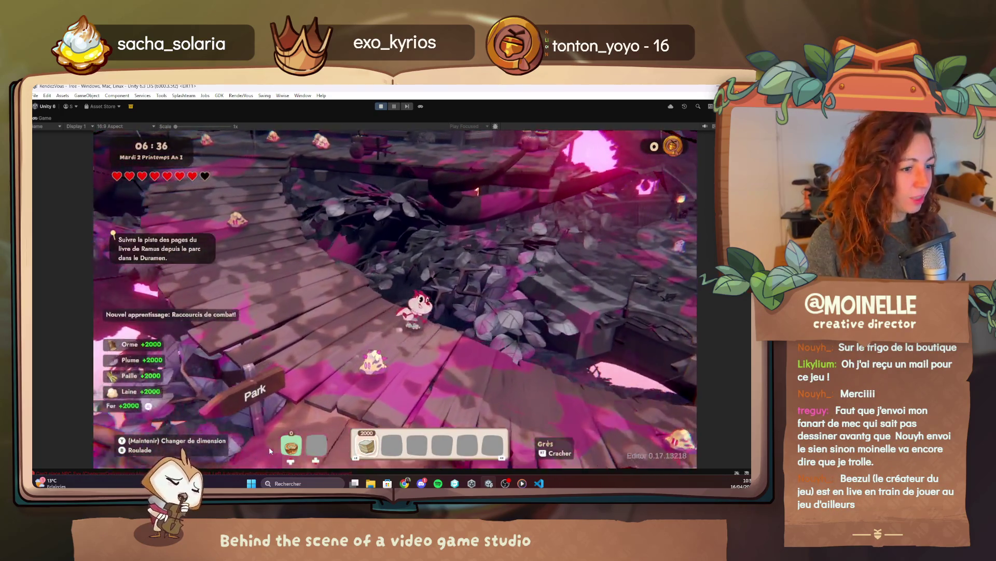
{"action": "key", "text": "w"}
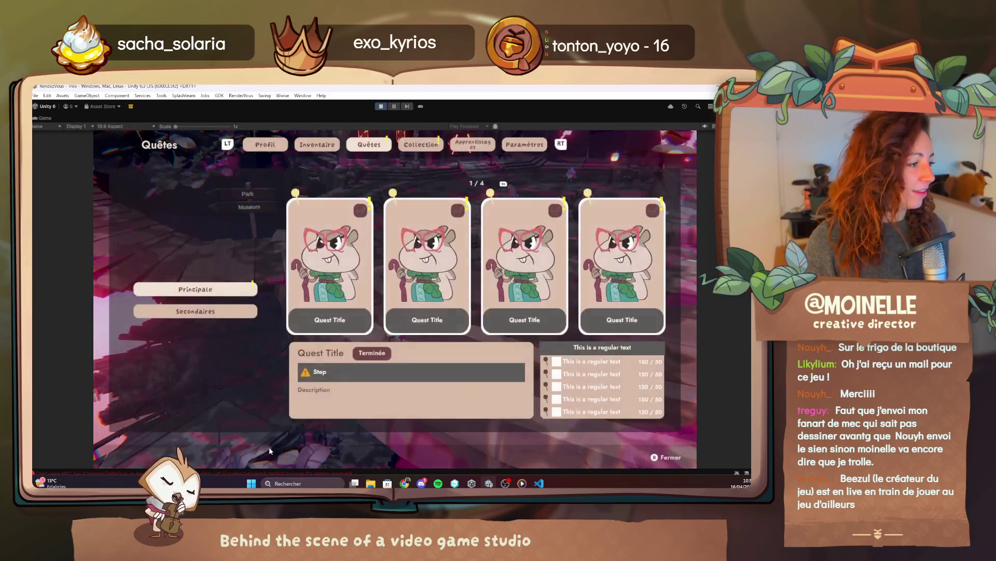
{"action": "key", "text": "j"}
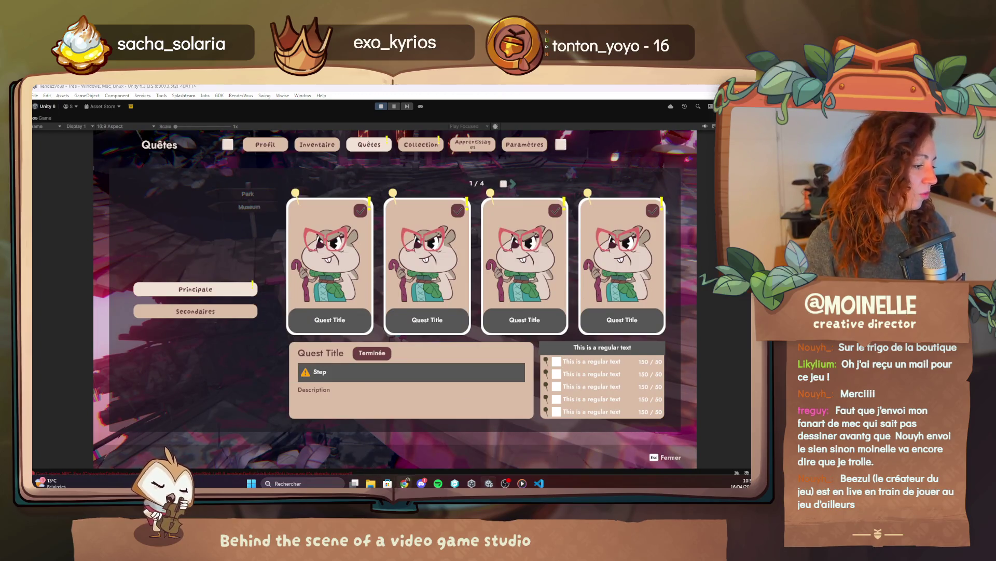
{"action": "left_click", "coordinate": [404, 483]}
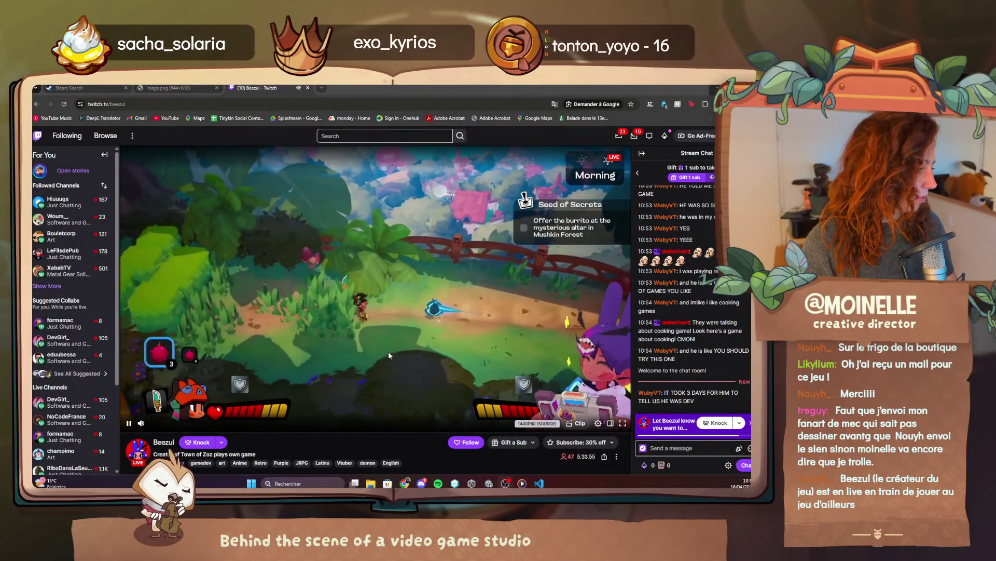
Step: Drop the Twitch player's volume to 0% so the live stream is silent
{"action": "scroll", "coordinate": [354, 429], "scroll_direction": "down", "scroll_amount": 1}
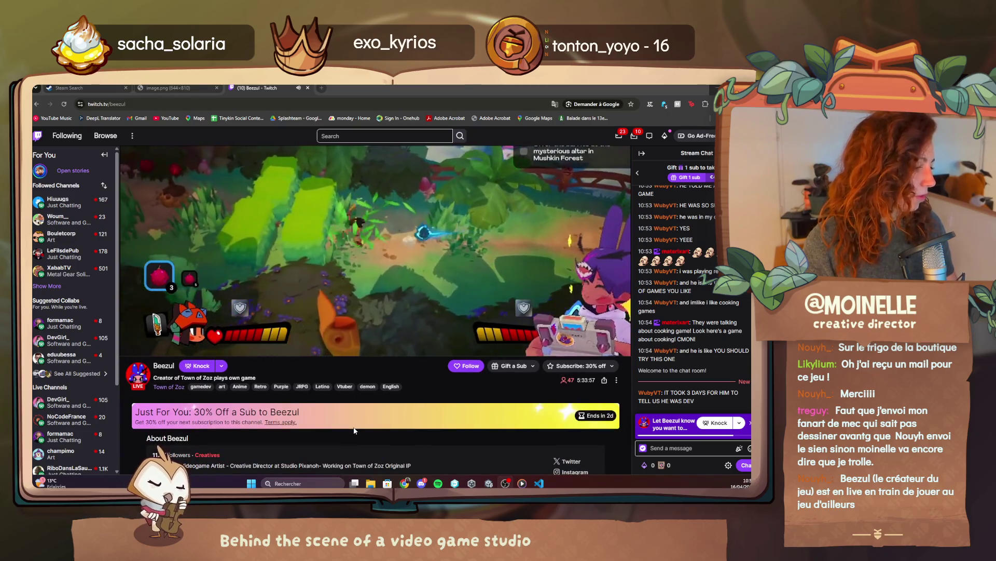
{"action": "scroll", "coordinate": [354, 430], "scroll_direction": "up", "scroll_amount": 1}
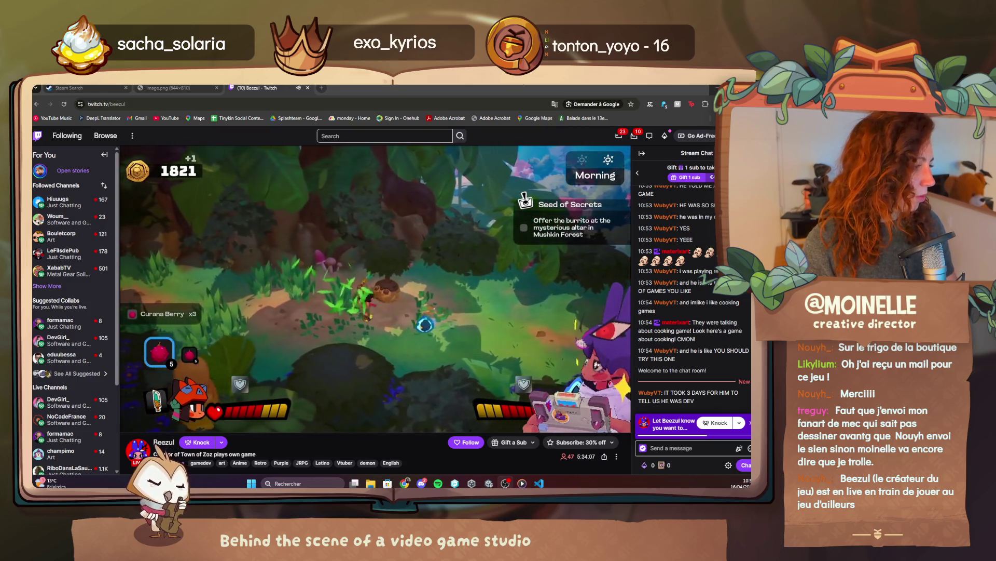
{"action": "left_click", "coordinate": [150, 424]}
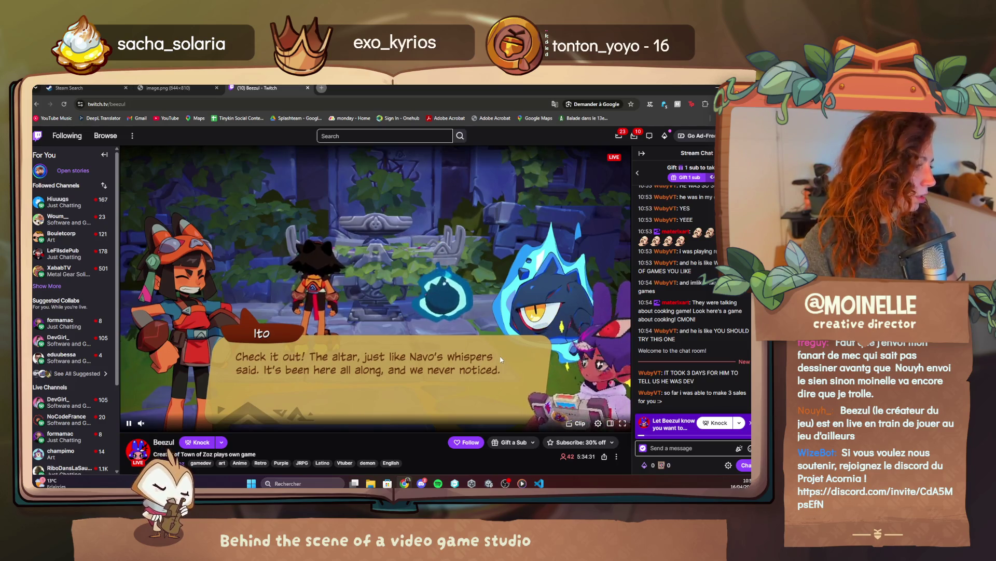
Step: Resume the running game, close the Quêtes menu, and advance Alva's lines to the drops clue
{"action": "left_click", "coordinate": [489, 484]}
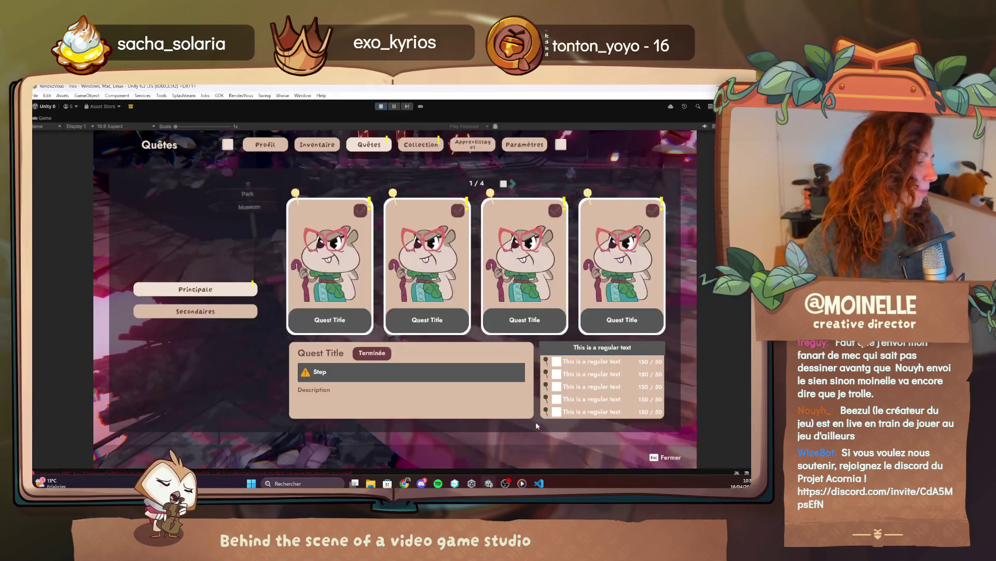
{"action": "key", "text": "Escape"}
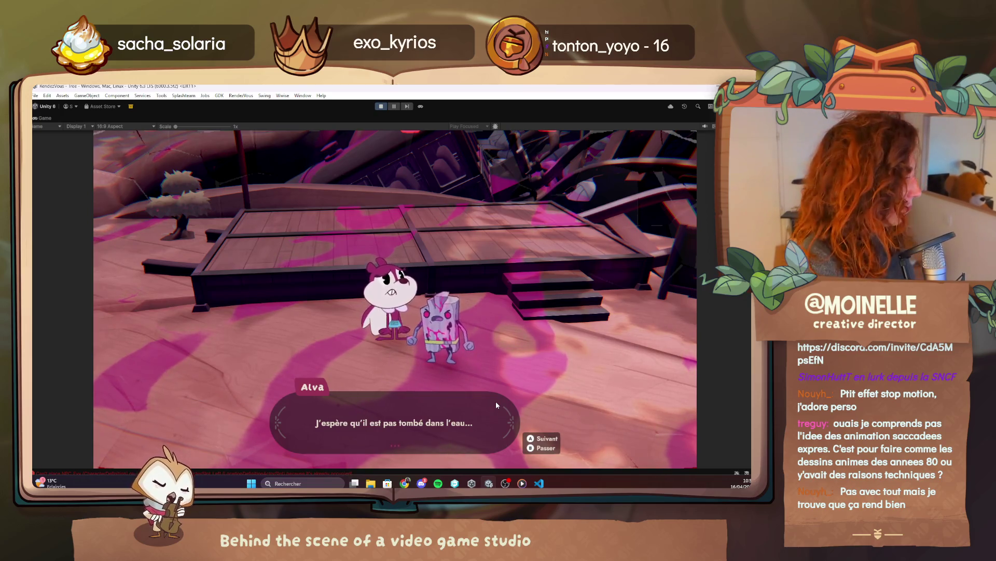
{"action": "key", "text": "space"}
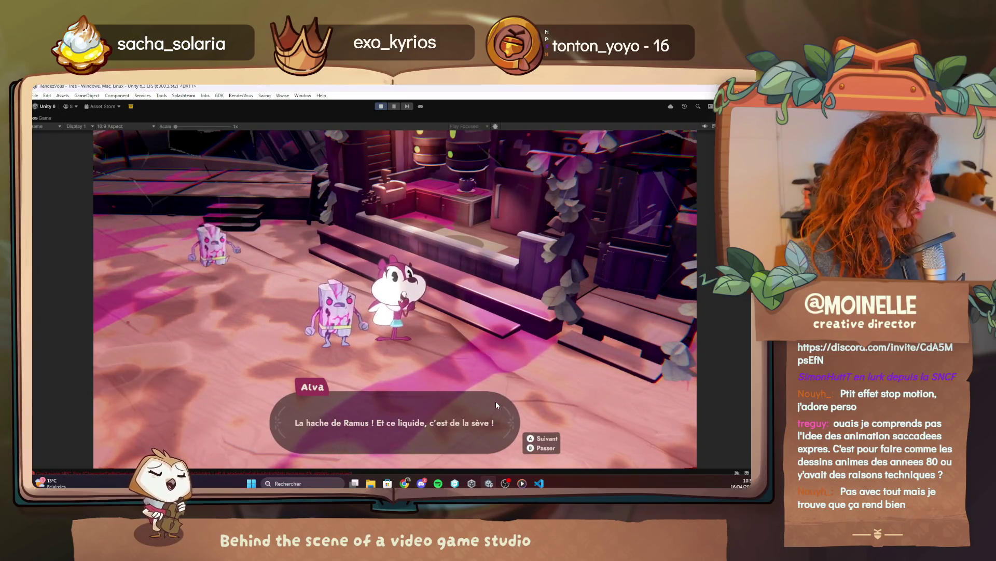
{"action": "key", "text": "space"}
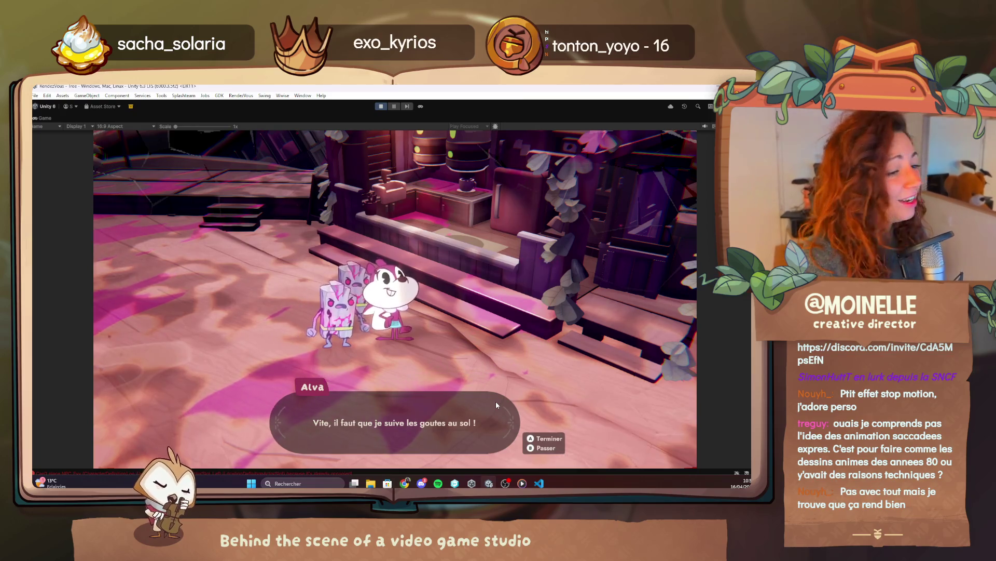
{"action": "left_click", "coordinate": [543, 391]}
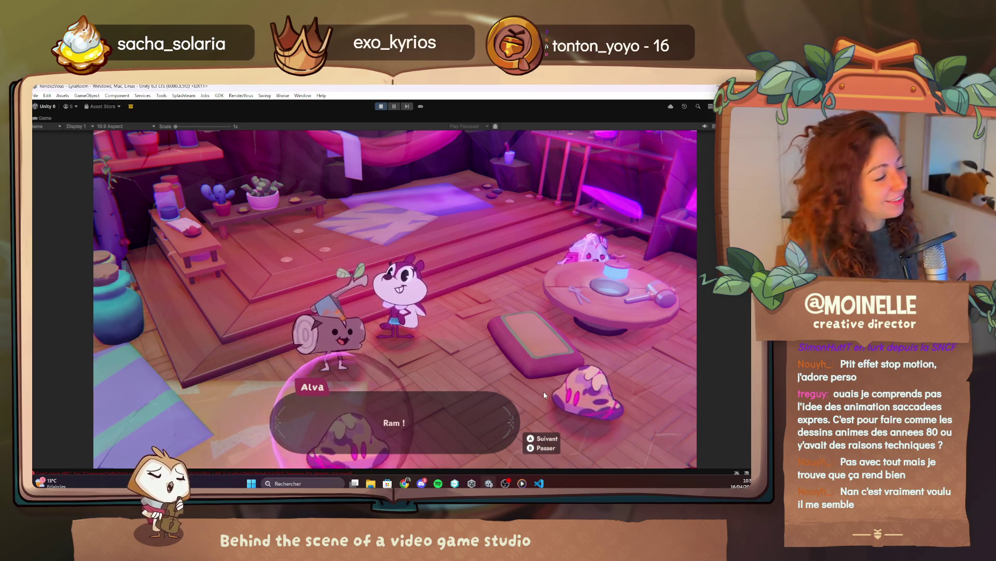
Step: Advance Alva and the mirror merchant's lines over Ramus, then open the in-game quests screen
{"action": "key", "text": "space"}
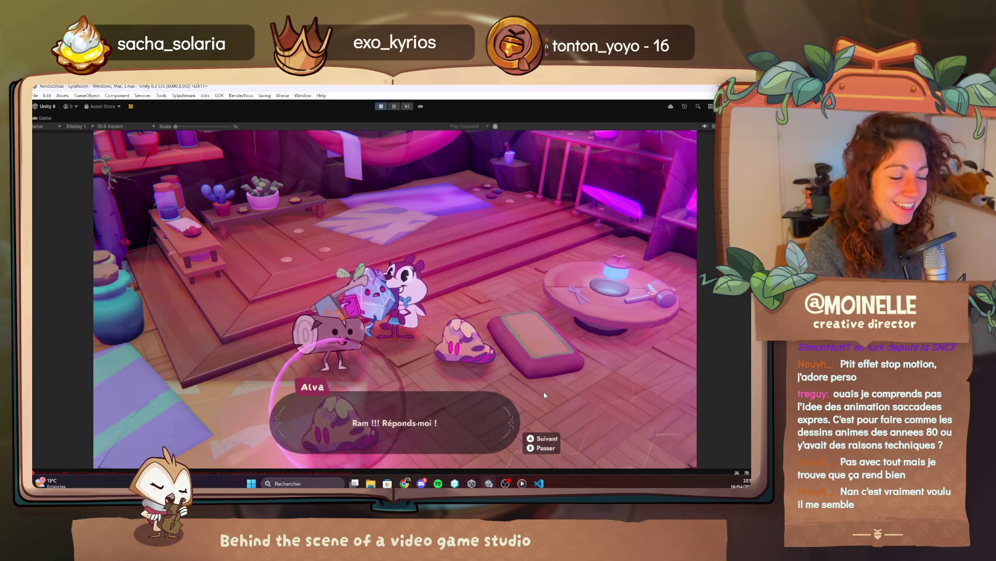
{"action": "key", "text": "space"}
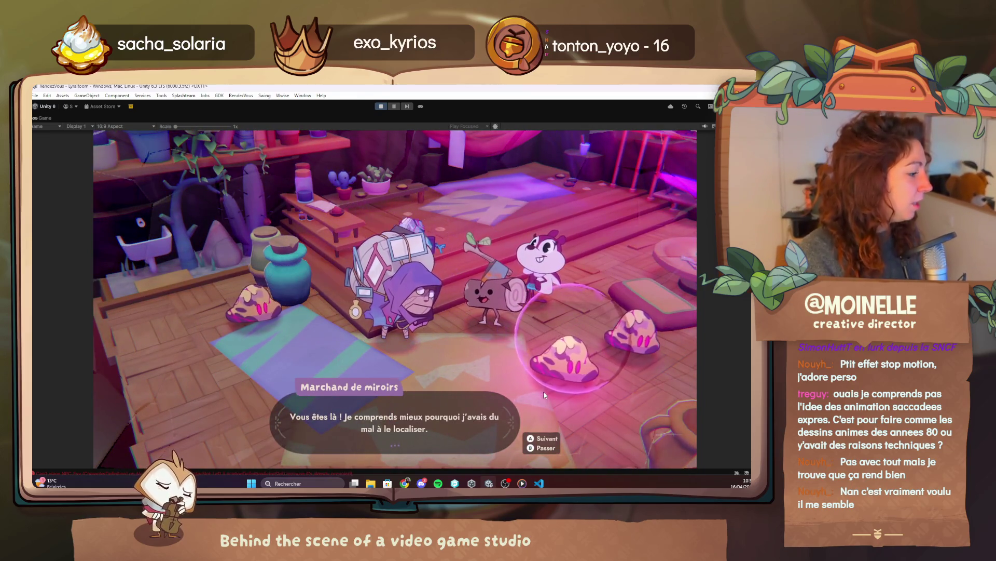
{"action": "key", "text": "space"}
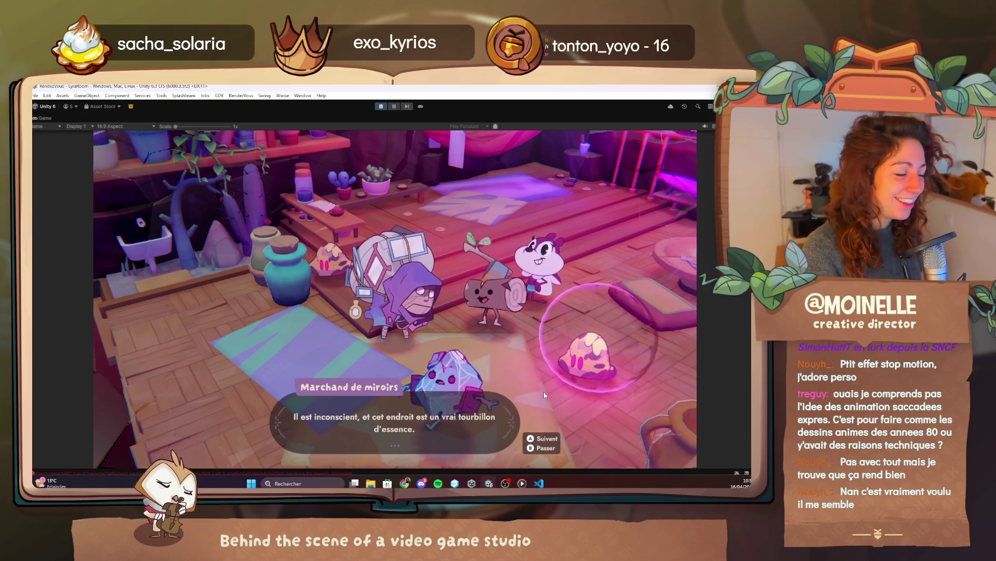
{"action": "key", "text": "space"}
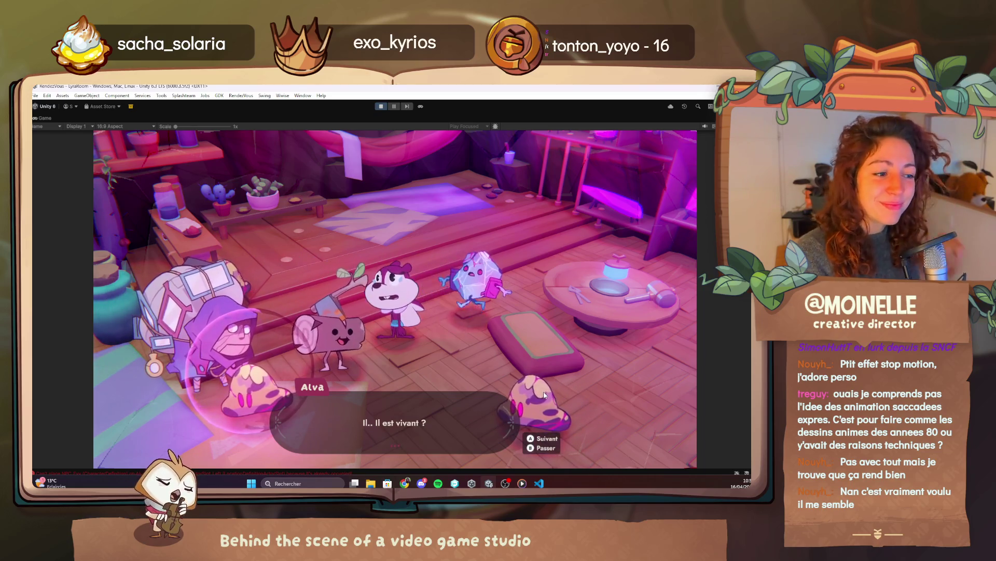
{"action": "key", "text": "space"}
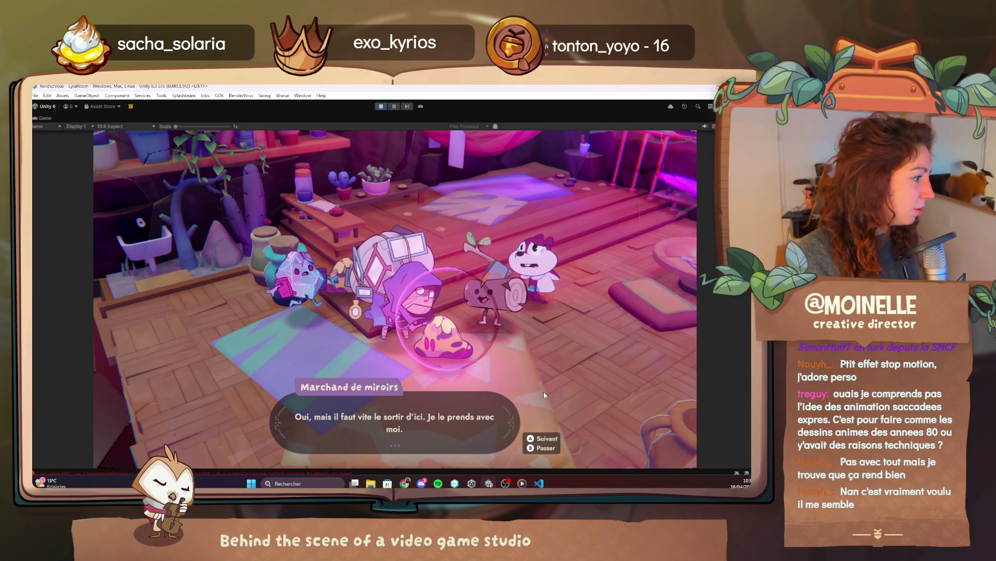
{"action": "key", "text": "space"}
{"action": "key", "text": "space"}
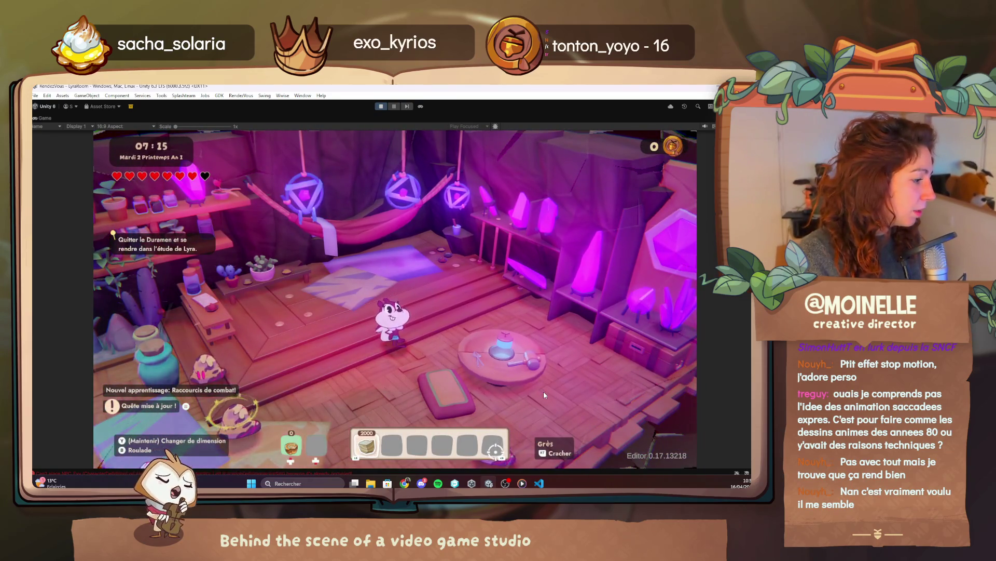
{"action": "key", "text": "j"}
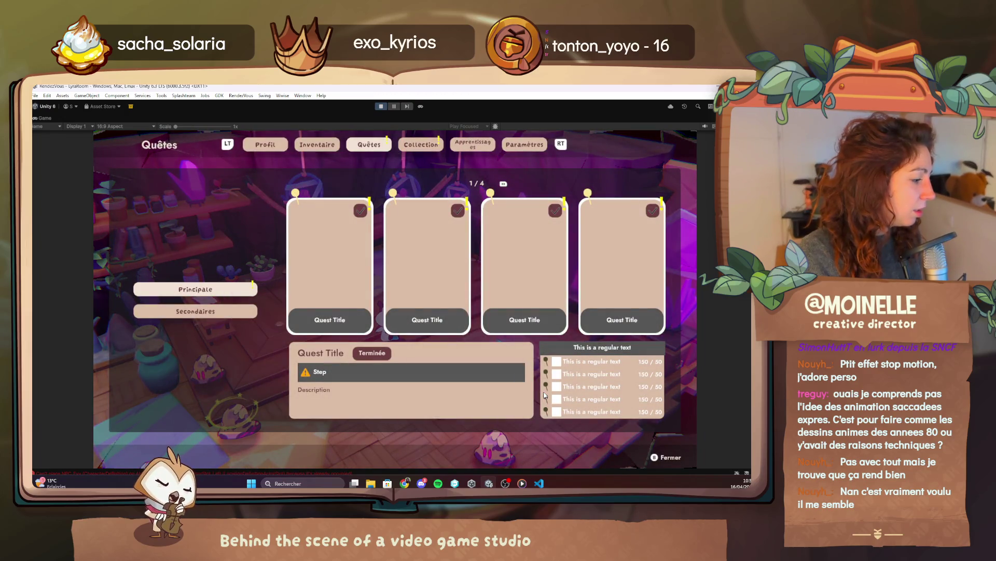
{"action": "left_click", "coordinate": [537, 484]}
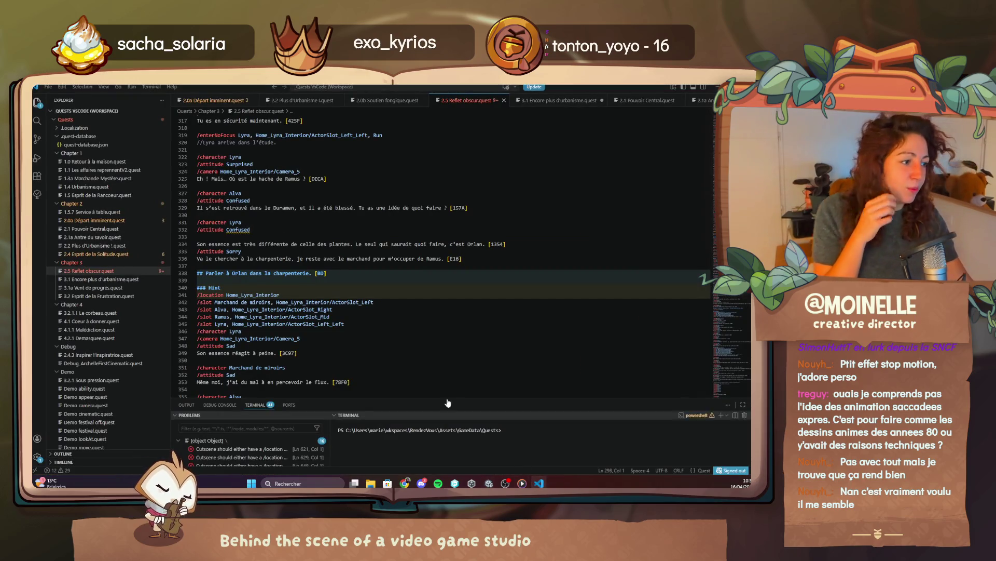
Step: Add a /disappear Marchand de miroirs line at line 280 and start a Ramus line
{"action": "scroll", "coordinate": [423, 377], "scroll_direction": "down", "scroll_amount": 2}
{"action": "scroll", "coordinate": [410, 371], "scroll_direction": "up", "scroll_amount": 7}
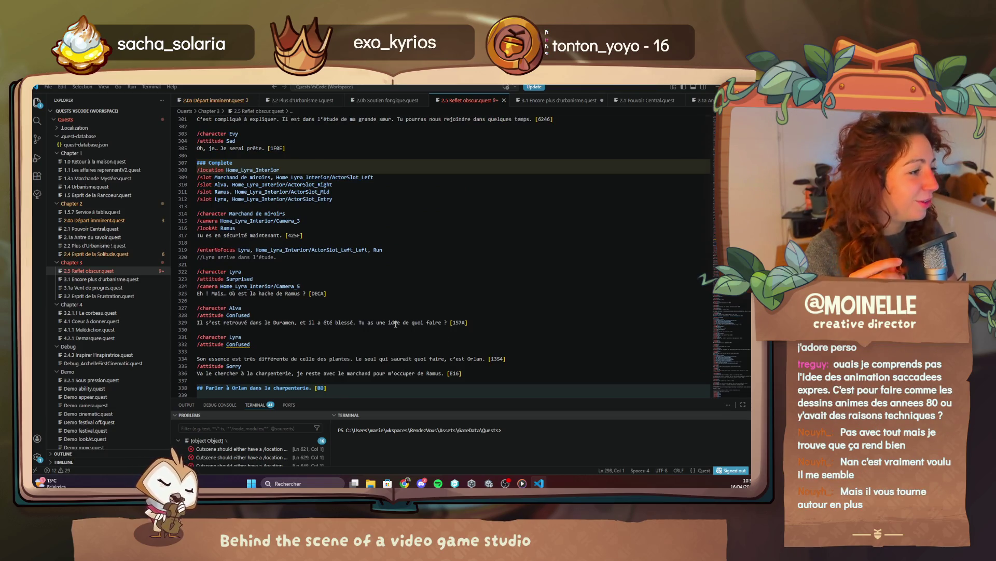
{"action": "scroll", "coordinate": [396, 324], "scroll_direction": "up", "scroll_amount": 2}
{"action": "scroll", "coordinate": [393, 317], "scroll_direction": "up", "scroll_amount": 4}
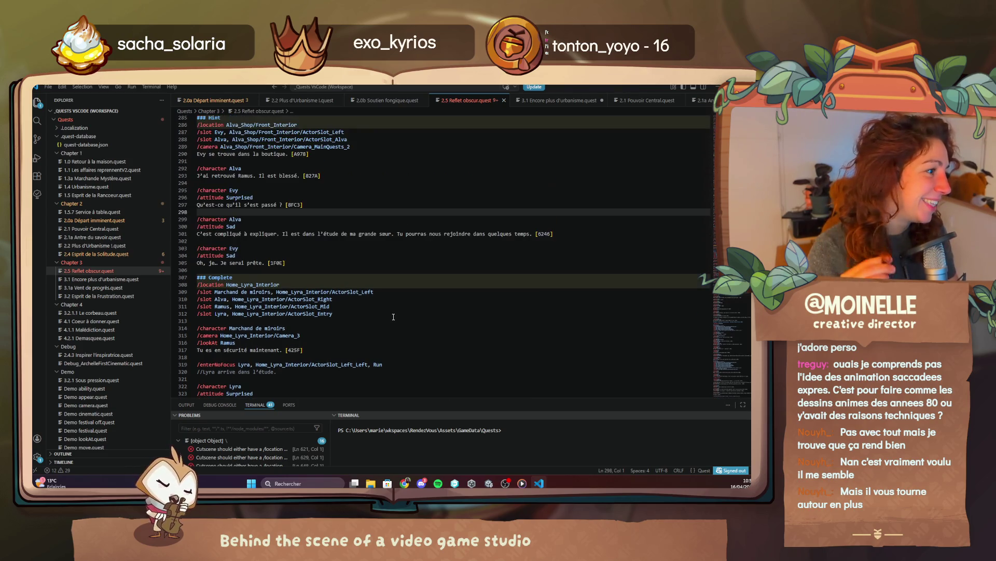
{"action": "scroll", "coordinate": [393, 316], "scroll_direction": "down", "scroll_amount": 3}
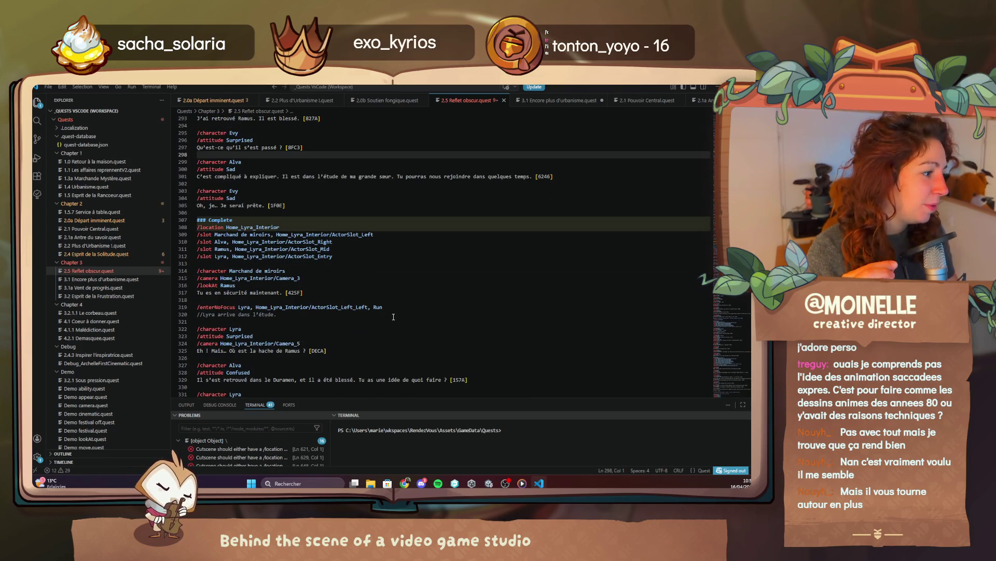
{"action": "scroll", "coordinate": [393, 317], "scroll_direction": "up", "scroll_amount": 6}
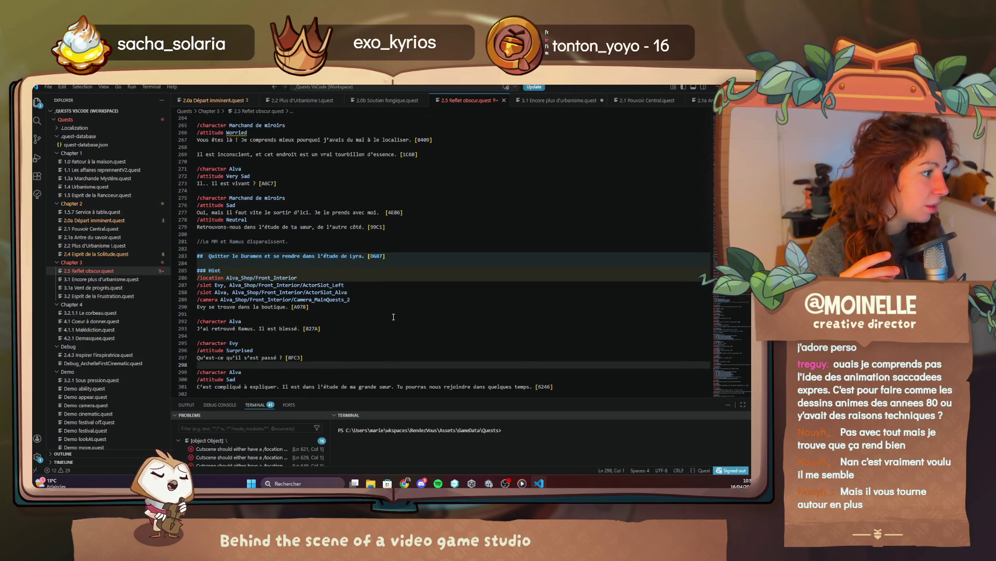
{"action": "left_click", "coordinate": [257, 236]}
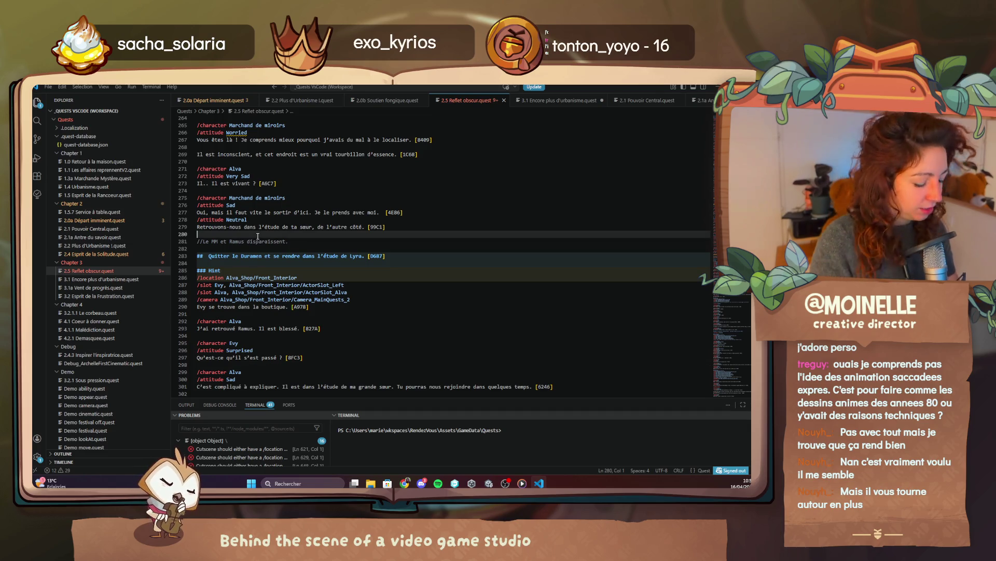
{"action": "type", "text": "/disappear maf"}
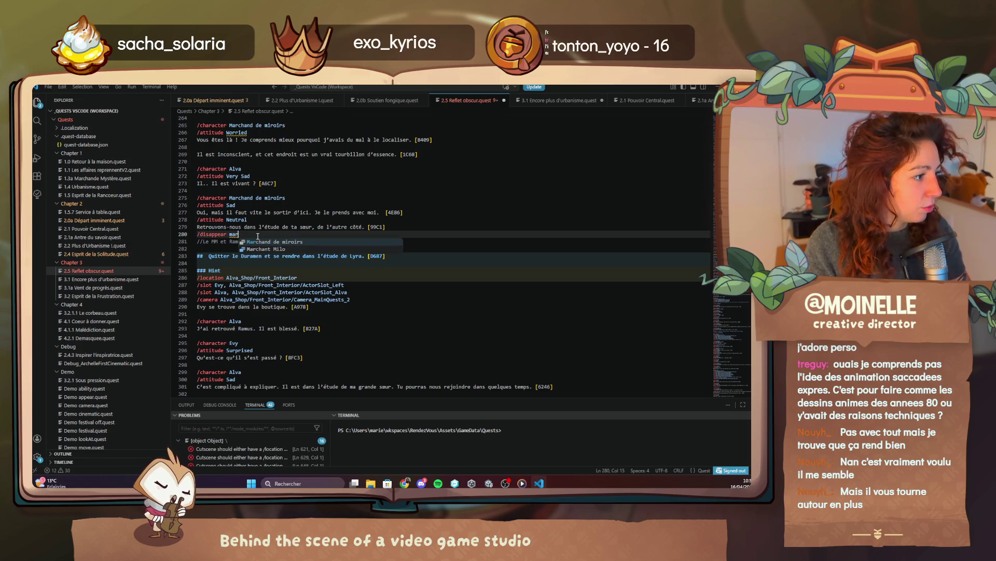
{"action": "key", "text": "Tab"}
{"action": "key", "text": "Return"}
{"action": "type", "text": "/ramu"}
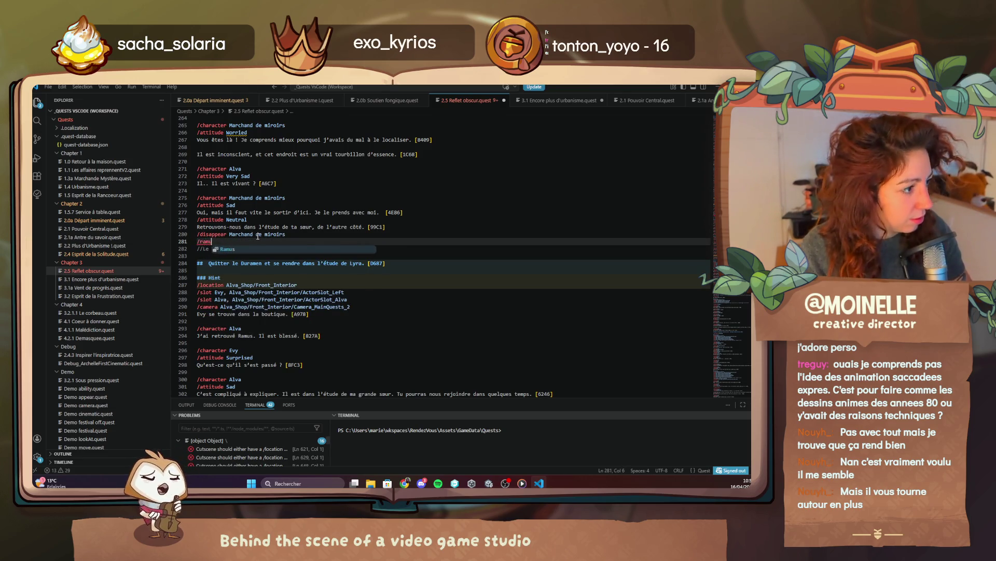
{"action": "key", "text": "Tab"}
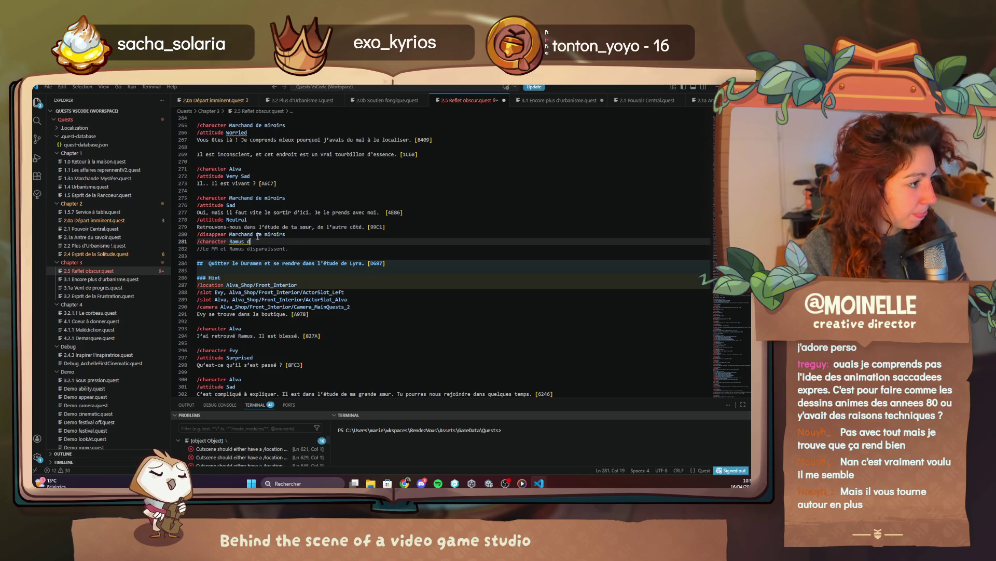
Step: Rework the Ramus disappear line, insert a blank line after 279, and resume the Unity game
{"action": "left_click_drag", "start_coordinate": [256, 241], "coordinate": [205, 242]}
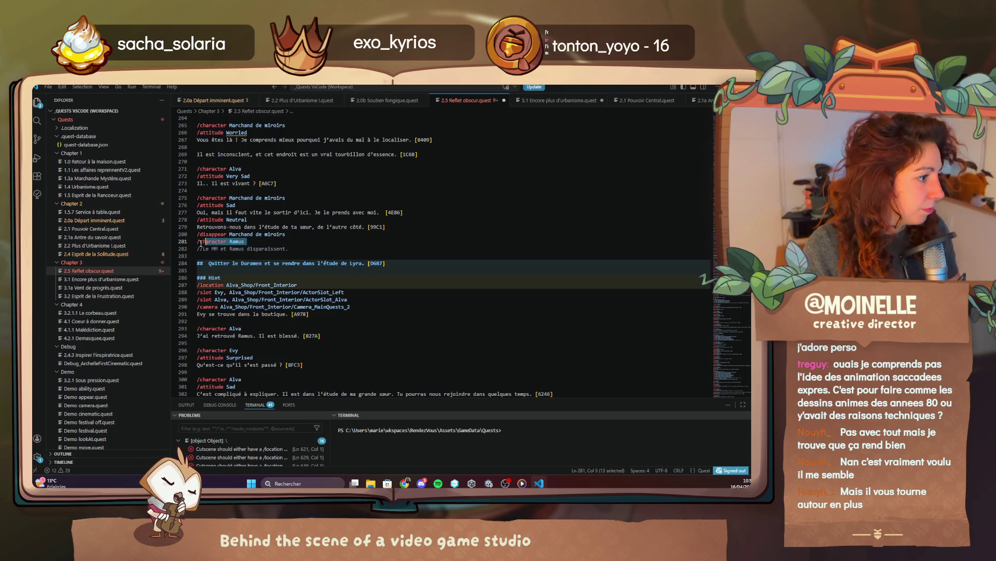
{"action": "type", "text": "/dis"}
{"action": "key", "text": "Tab"}
{"action": "type", "text": "Ramus"}
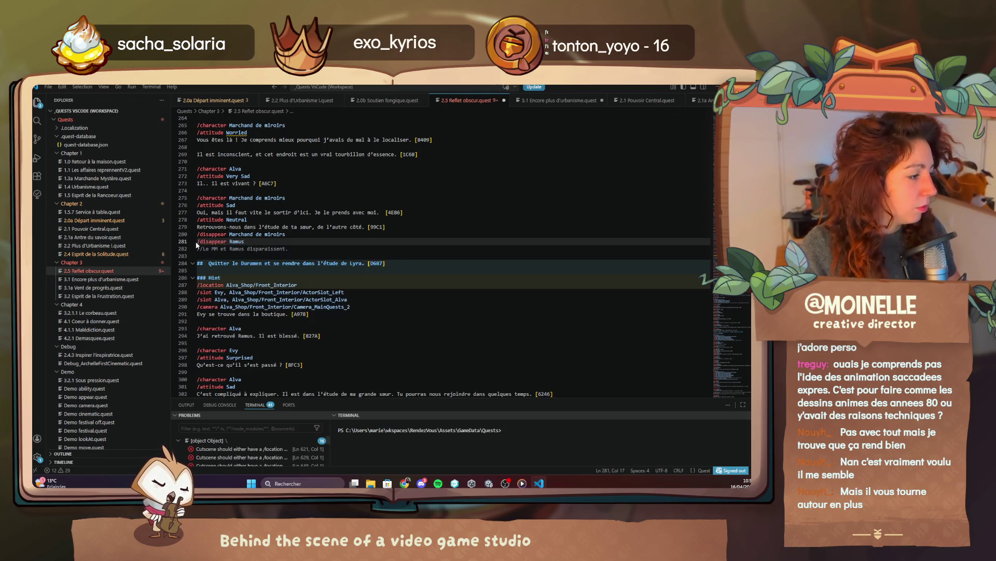
{"action": "left_click_drag", "start_coordinate": [270, 238], "coordinate": [205, 242]}
{"action": "key", "text": "BackSpace"}
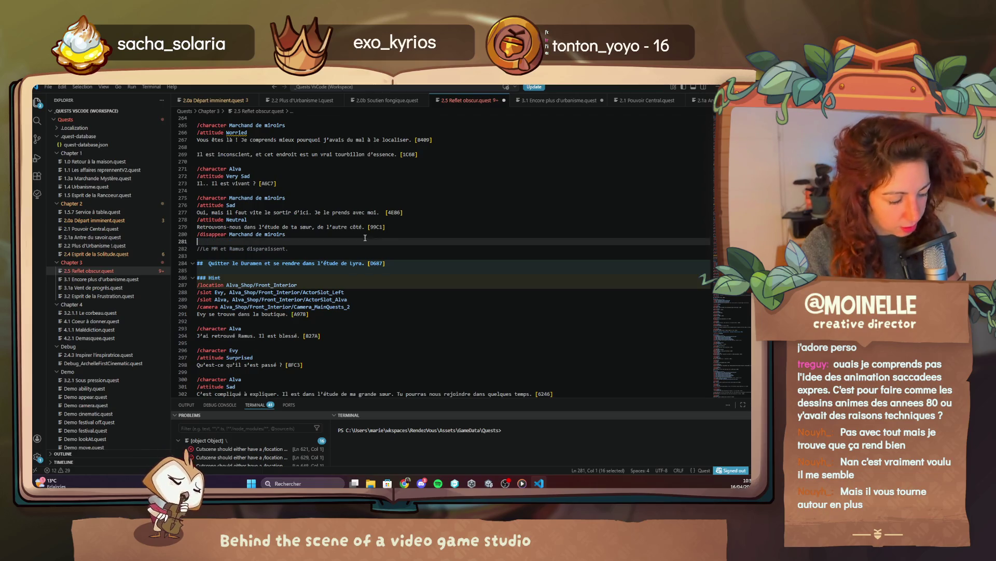
{"action": "left_click", "coordinate": [409, 226]}
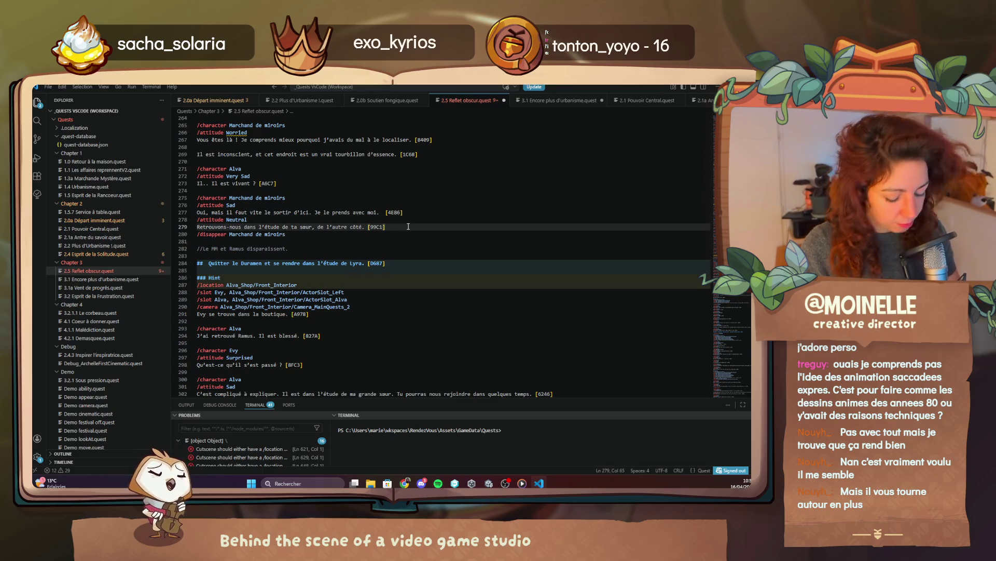
{"action": "key", "text": "Return"}
{"action": "type", "text": "/disappear Ramus"}
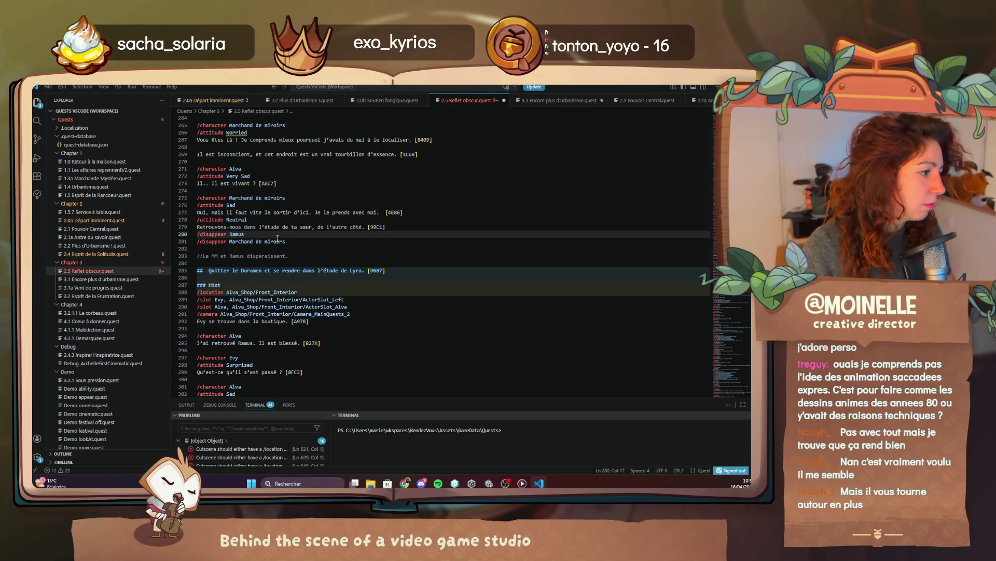
{"action": "left_click", "coordinate": [505, 483]}
{"action": "key", "text": "Escape"}
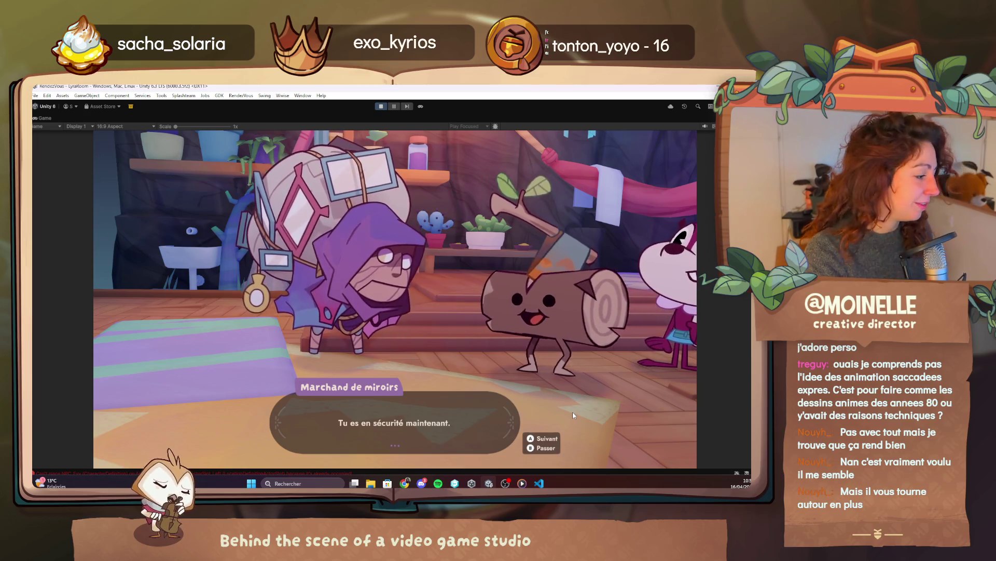
Step: Advance through Lyra's and Alva's final lines until the study cutscene ends
{"action": "key", "text": "space"}
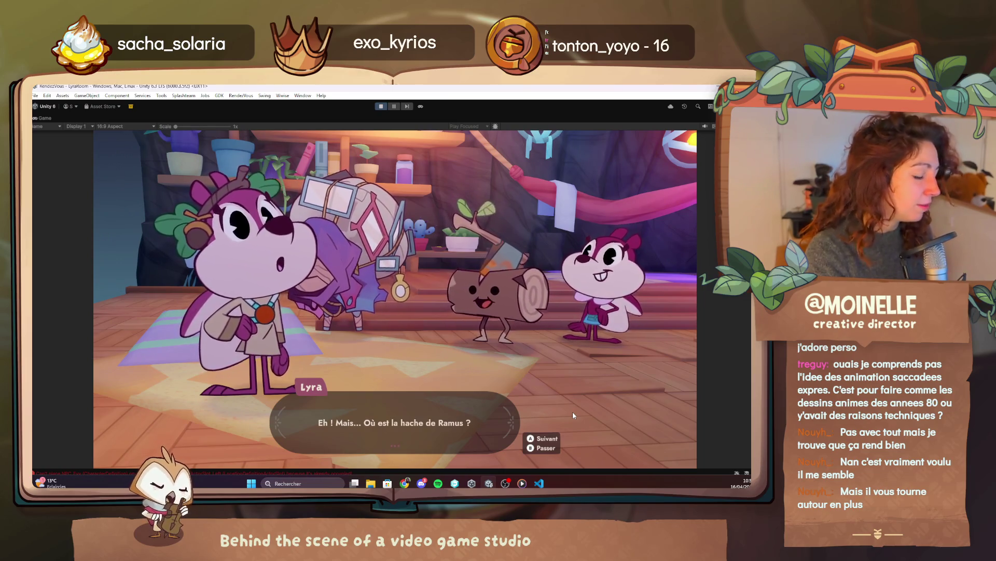
{"action": "key", "text": "space"}
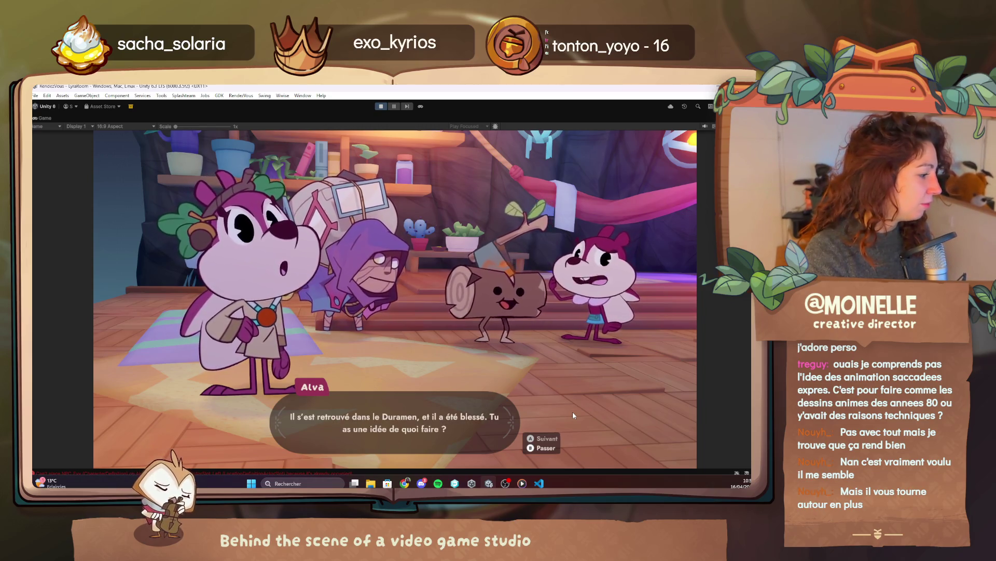
{"action": "key", "text": "space"}
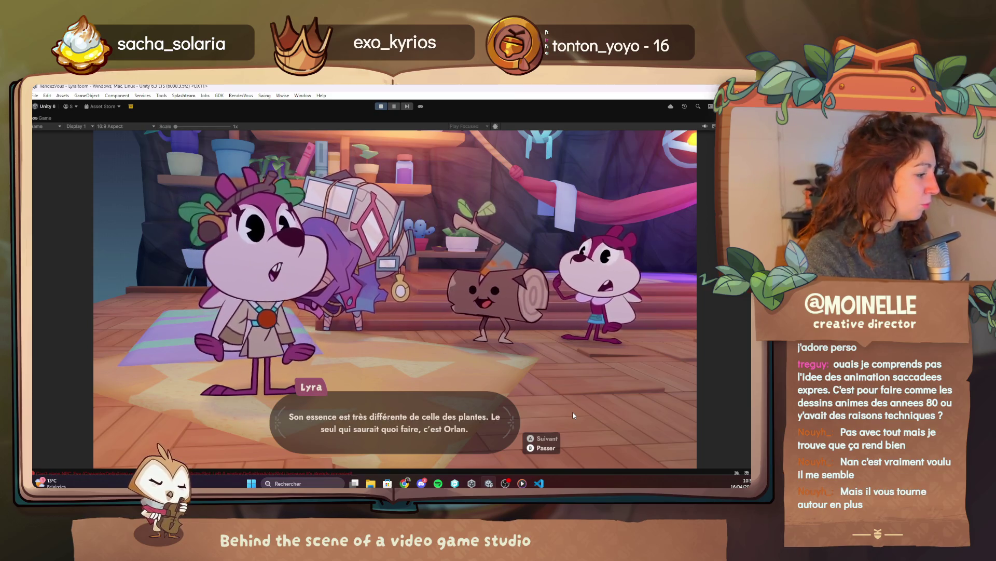
{"action": "key", "text": "space"}
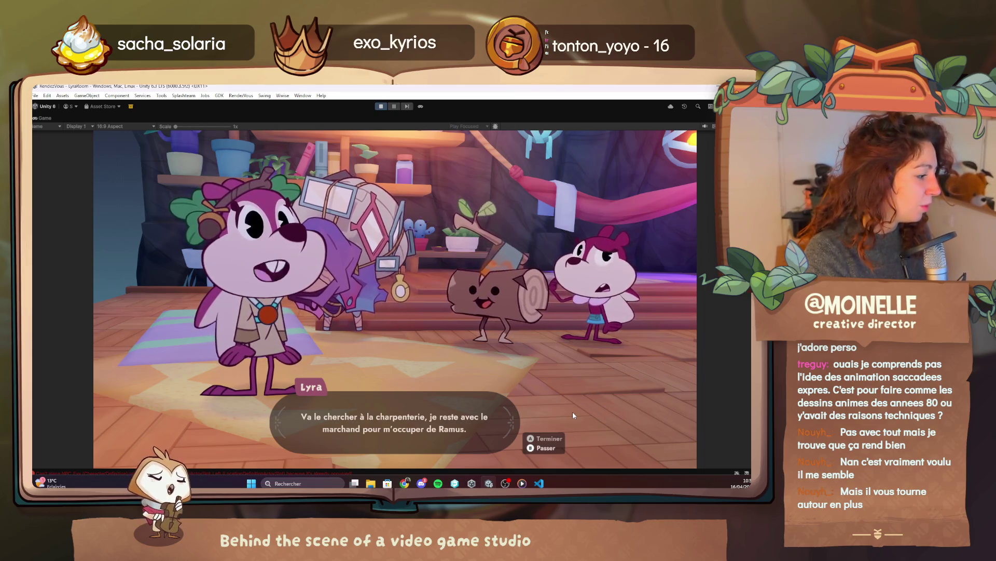
{"action": "key", "text": "space"}
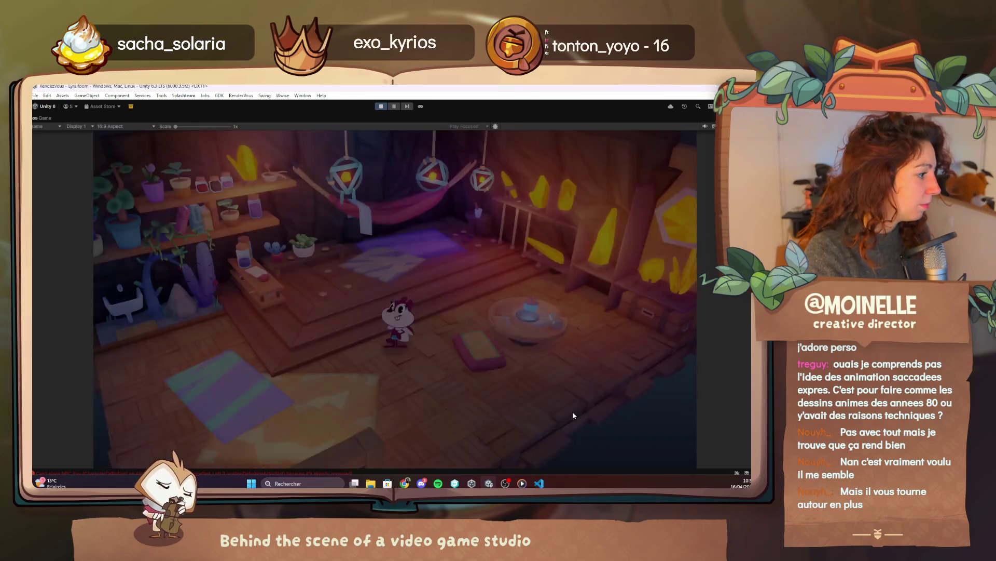
Step: Walk the character out of Lyra's study
{"action": "key", "text": "s"}
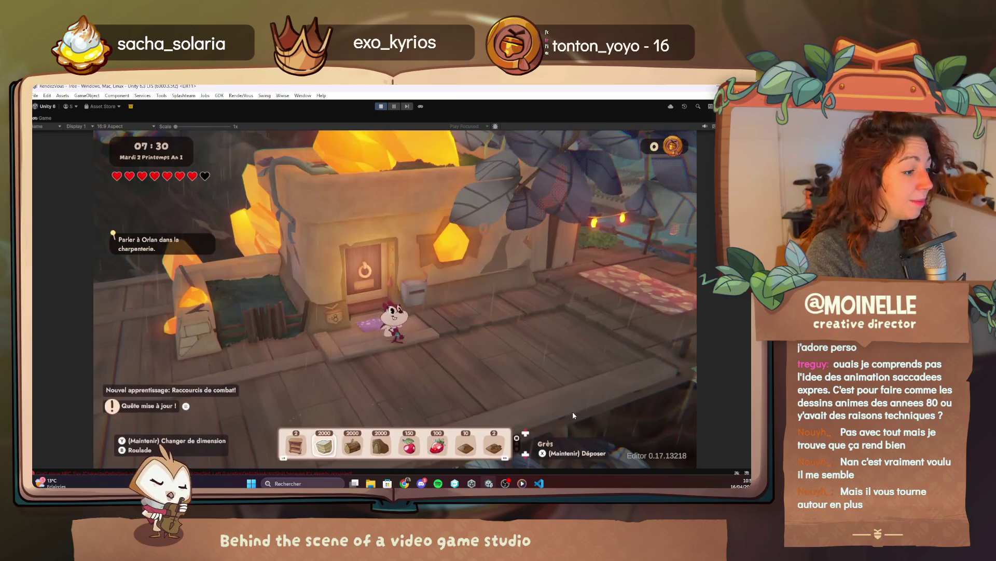
Step: Walk across the wooden bridges past the Farm signposts to the big tree
{"action": "key", "text": "d"}
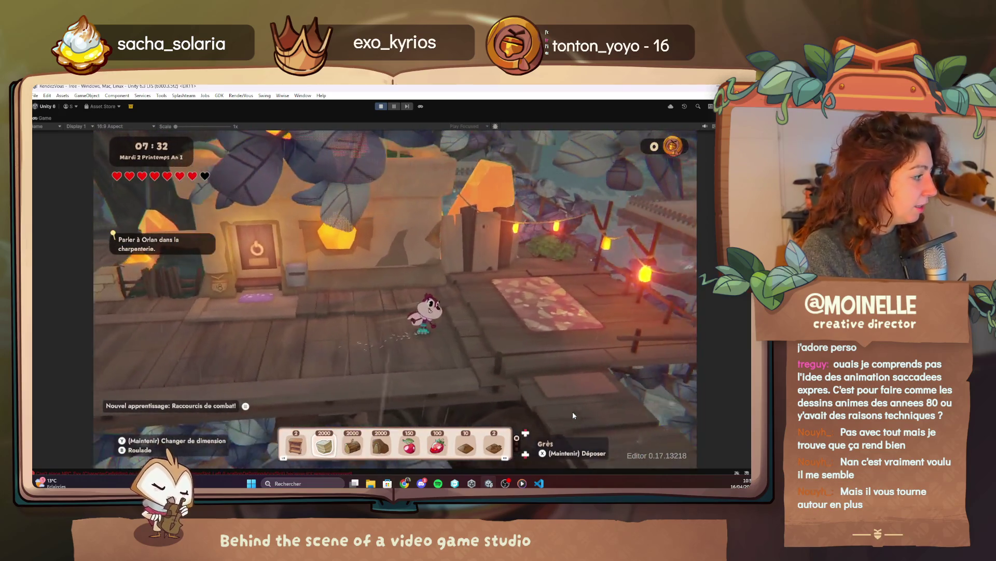
{"action": "key", "text": "s"}
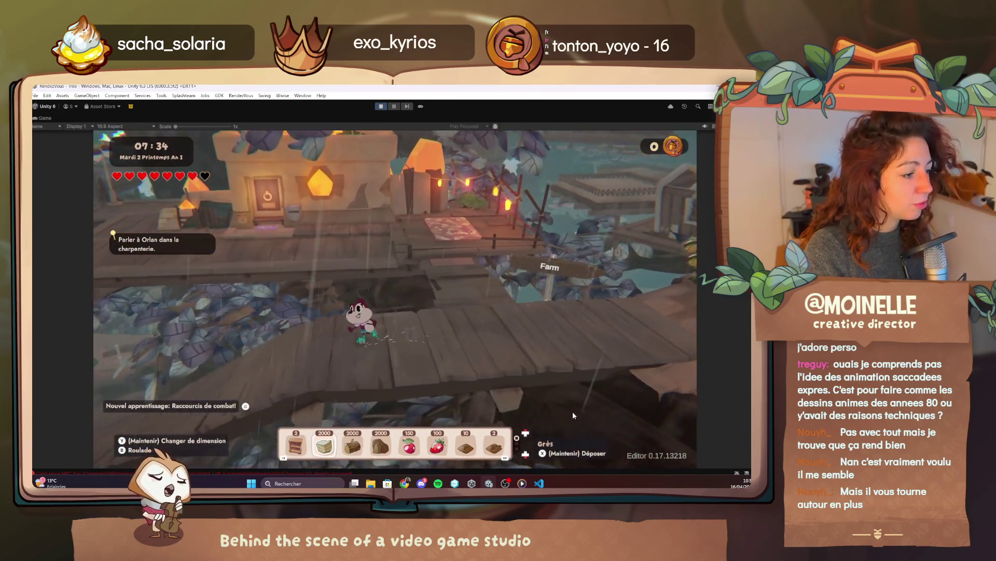
{"action": "key", "text": "d"}
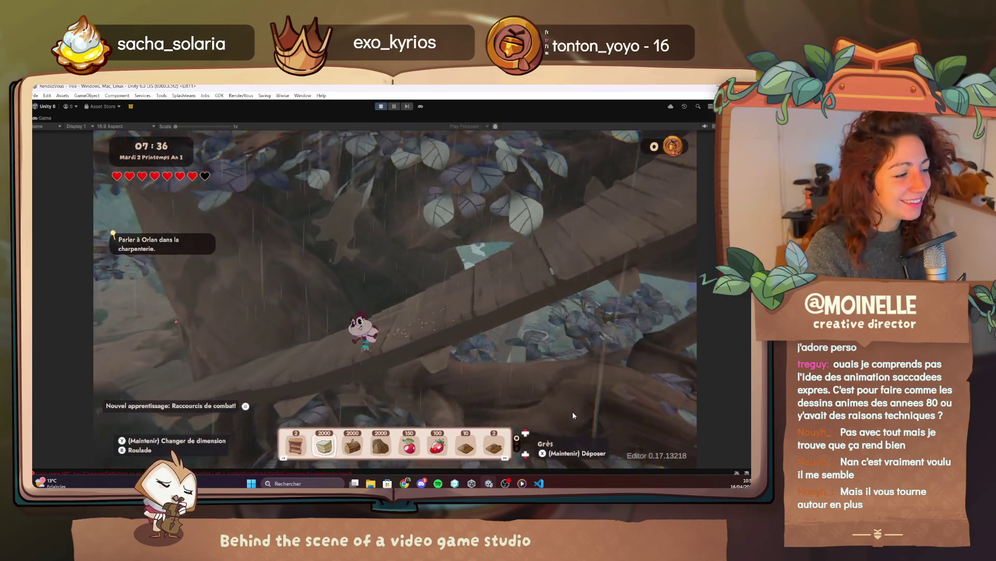
{"action": "key", "text": "w"}
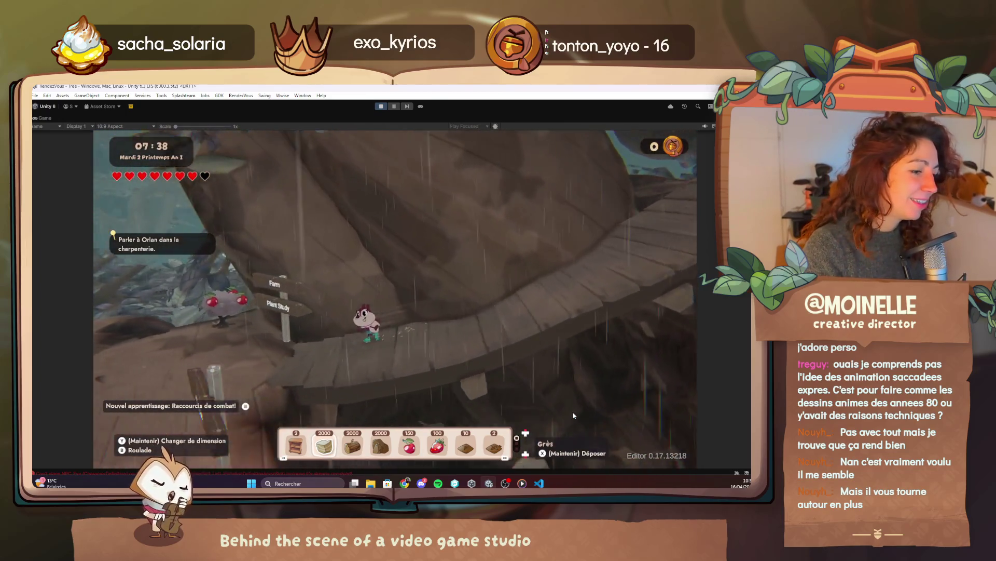
{"action": "key", "text": "s"}
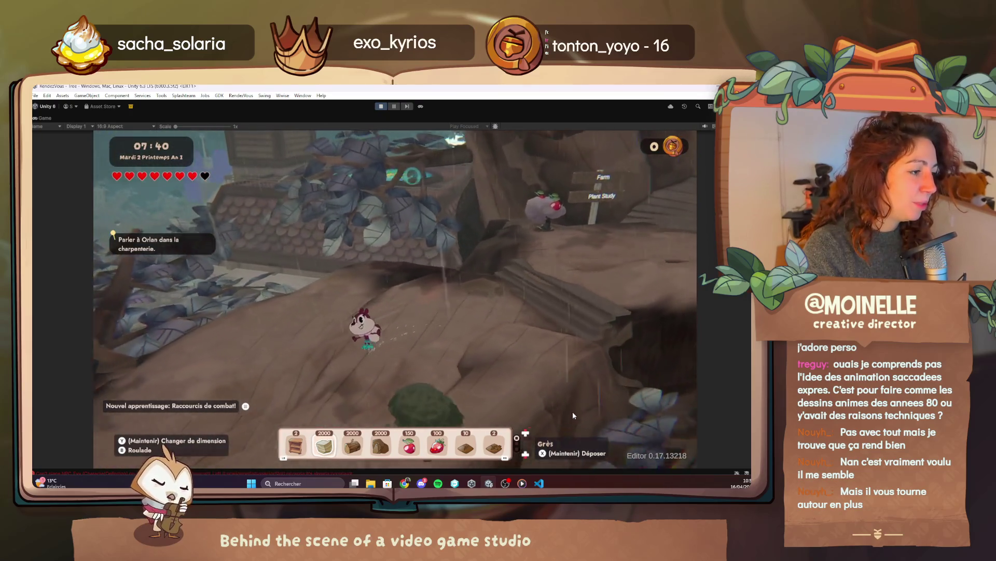
{"action": "key", "text": "a"}
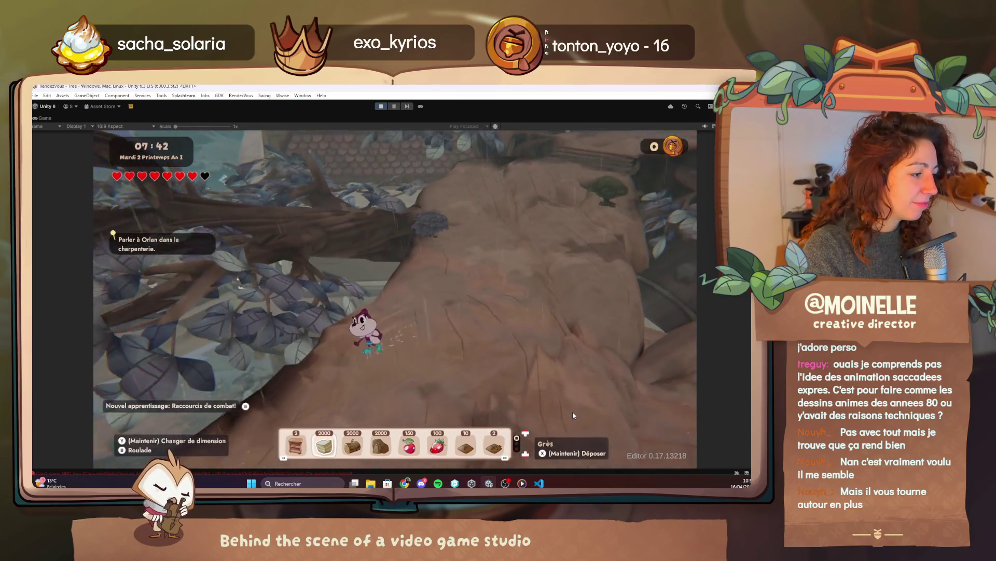
{"action": "key", "text": "w"}
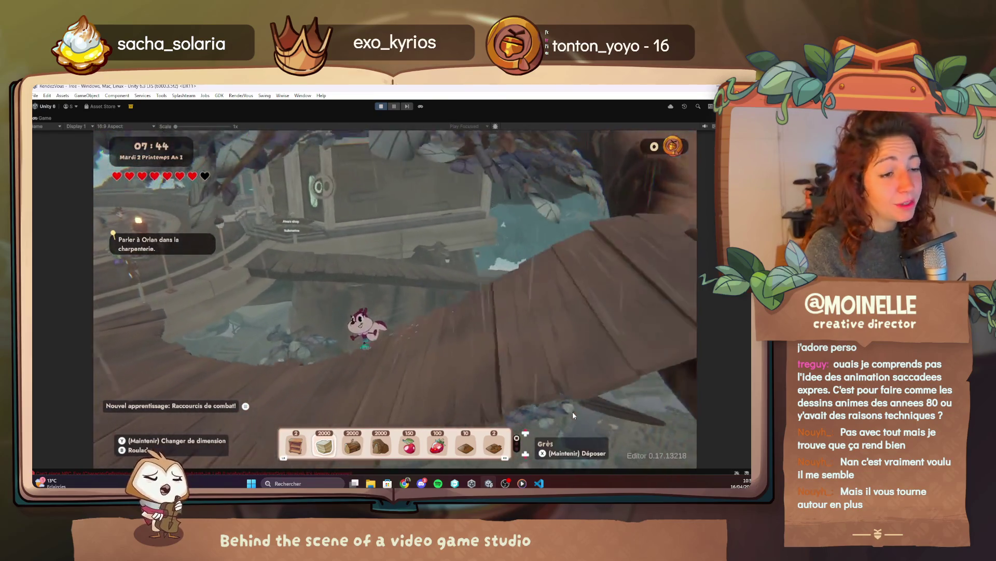
{"action": "key", "text": "w"}
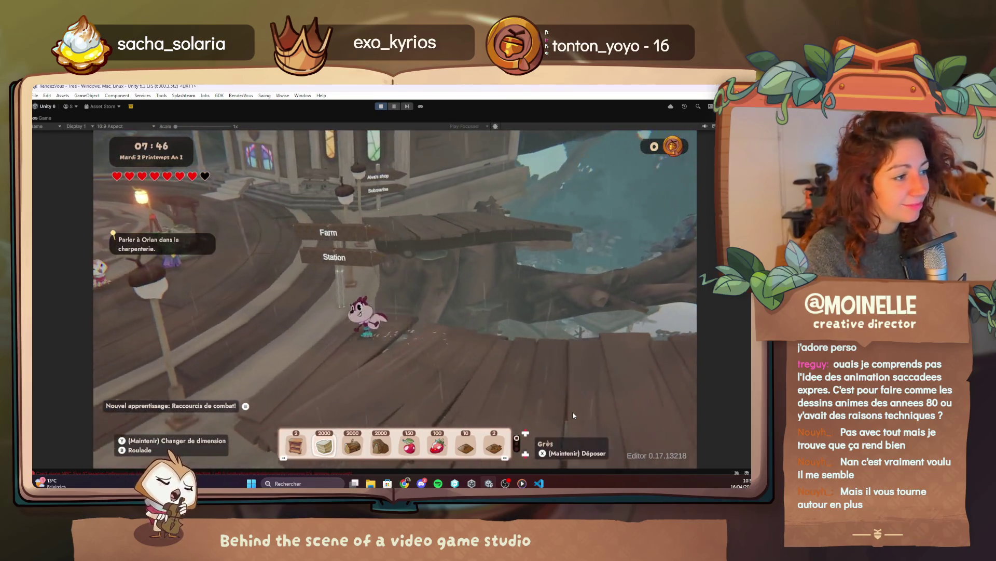
{"action": "key", "text": "w"}
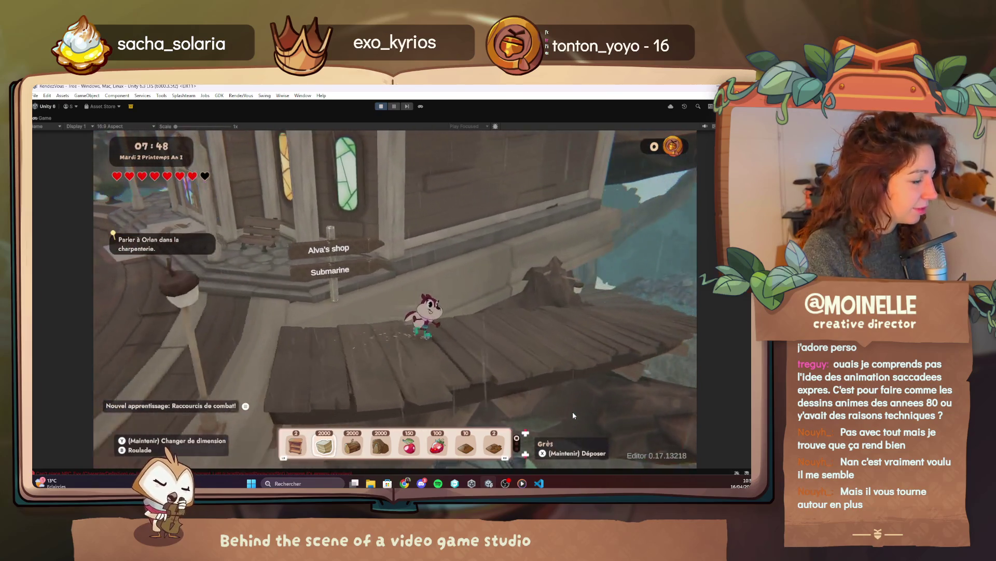
{"action": "key", "text": "w"}
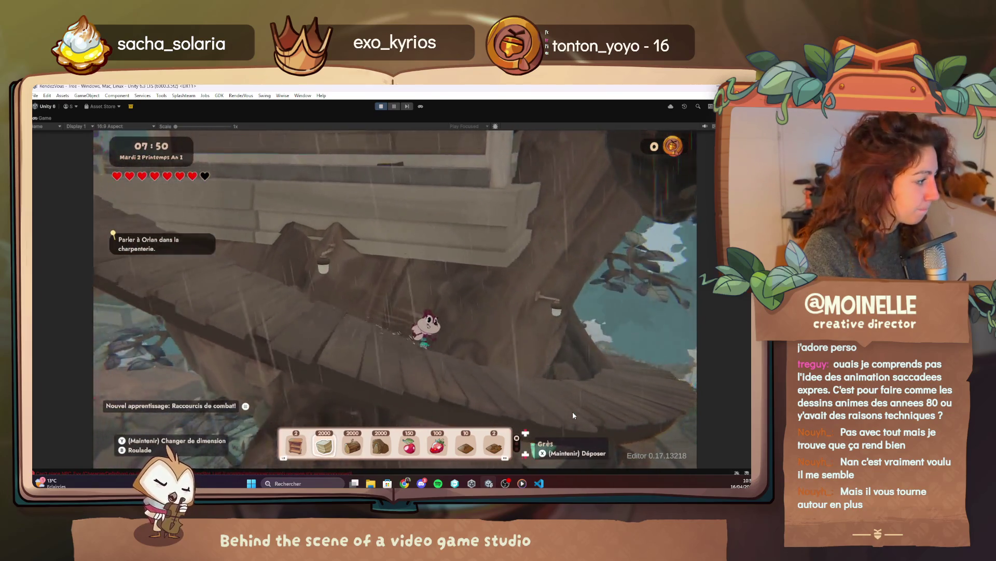
{"action": "key", "text": "w"}
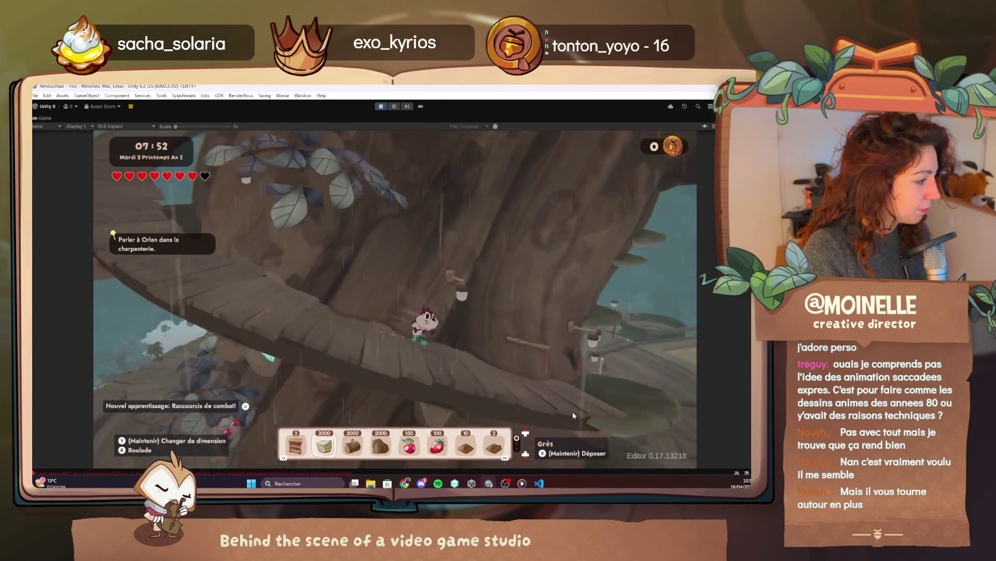
Step: Cross the village plaza into the Carpentry tree house and approach Orlan
{"action": "key", "text": "w"}
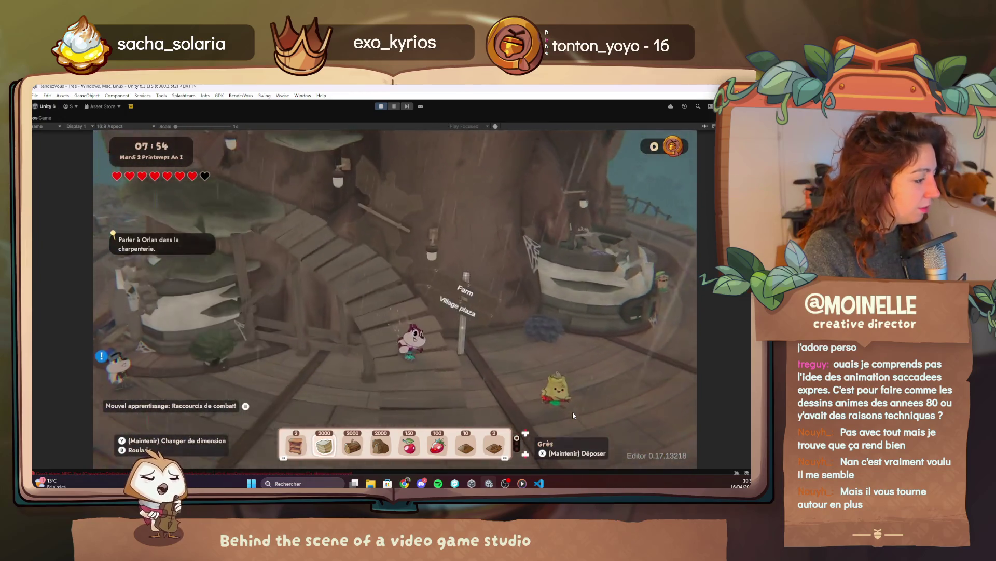
{"action": "key", "text": "w"}
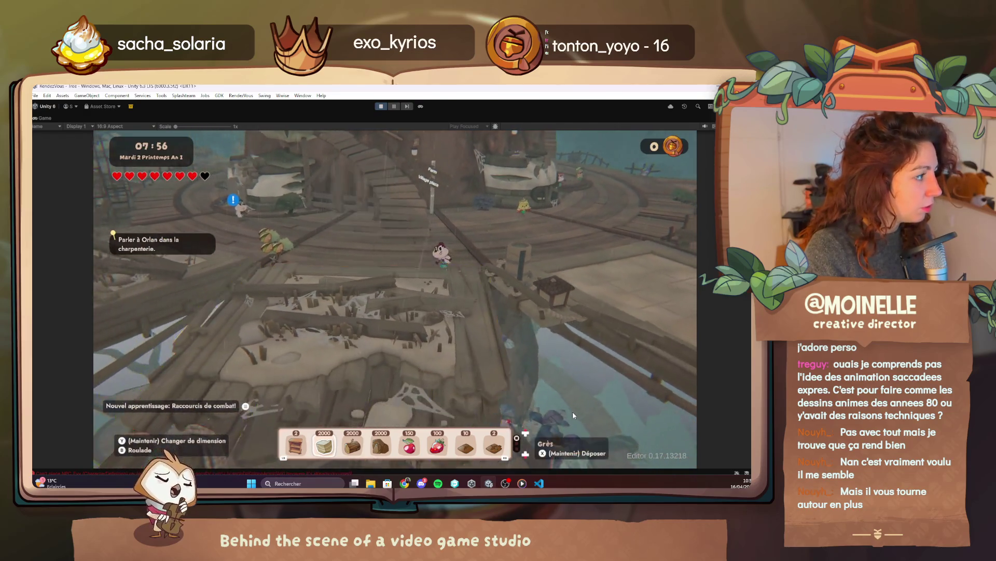
{"action": "key", "text": "w"}
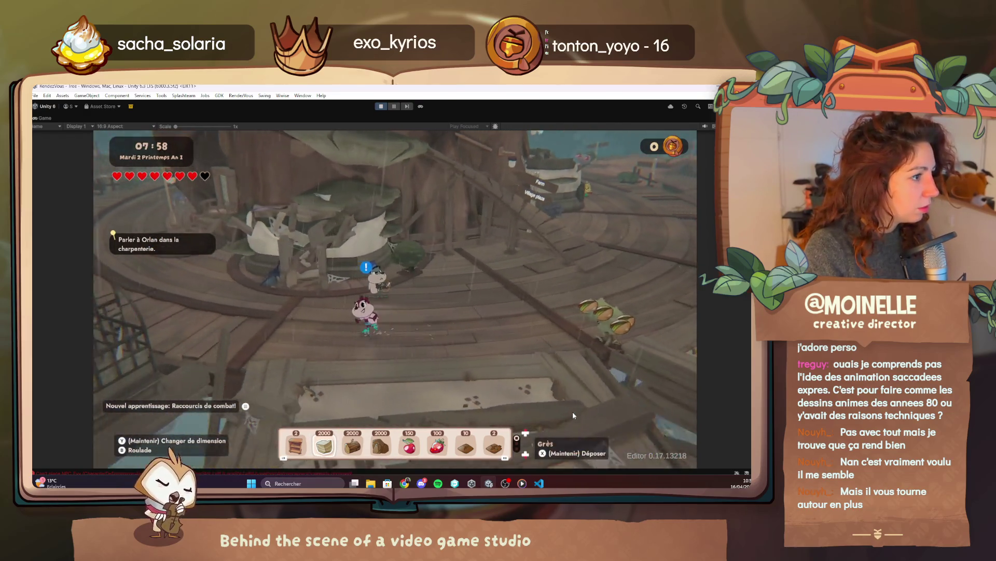
{"action": "key", "text": "w"}
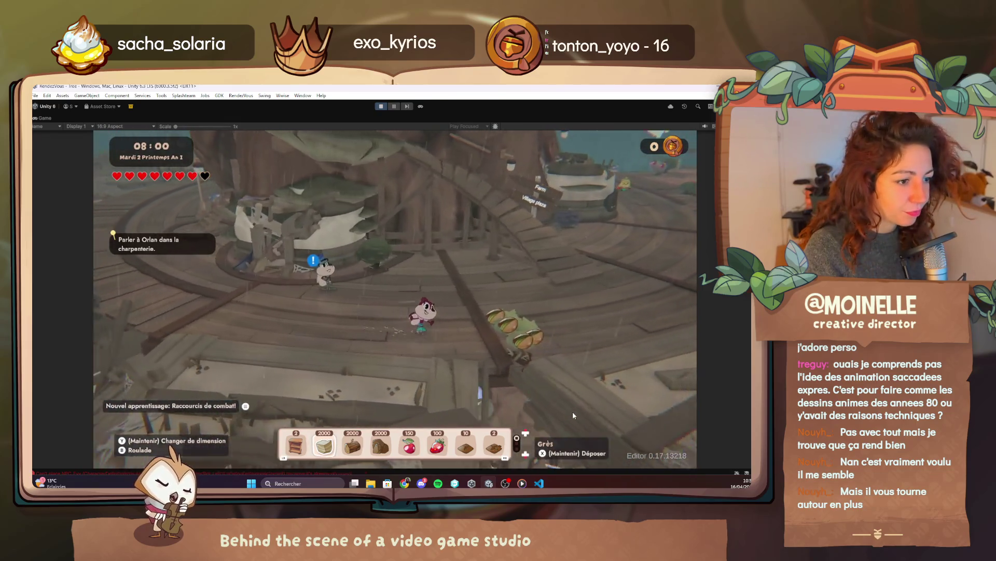
{"action": "key", "text": "w"}
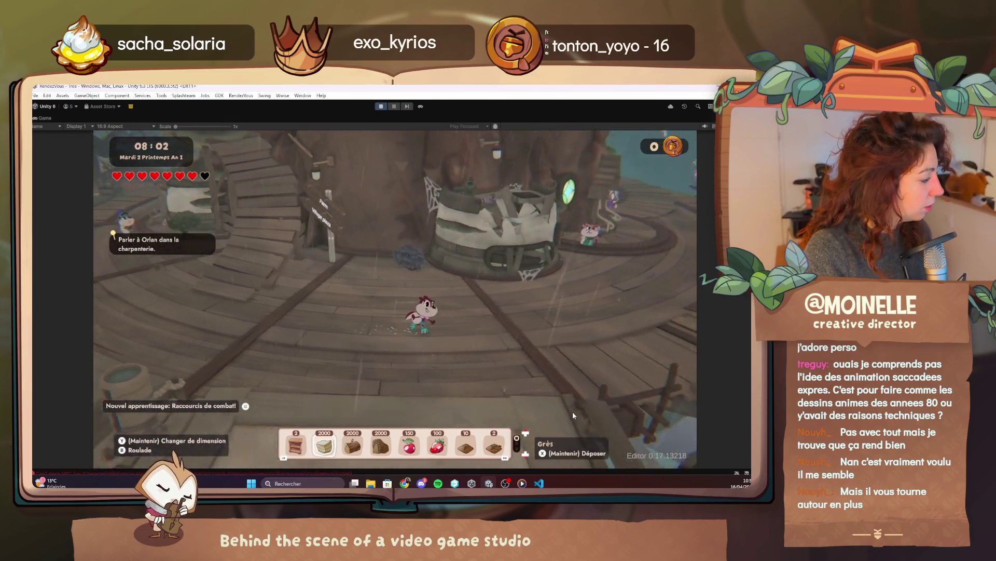
{"action": "key", "text": "w"}
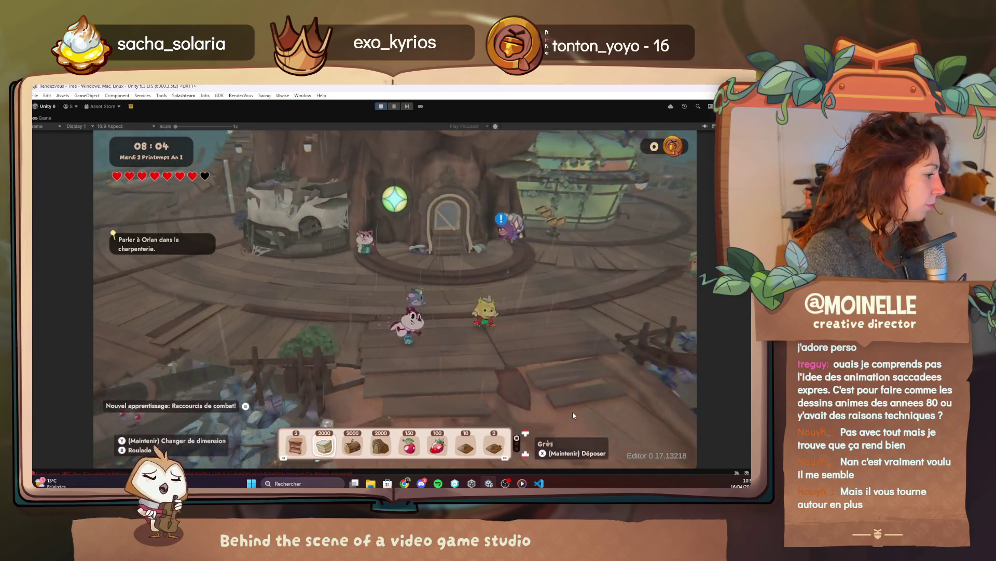
{"action": "key", "text": "w"}
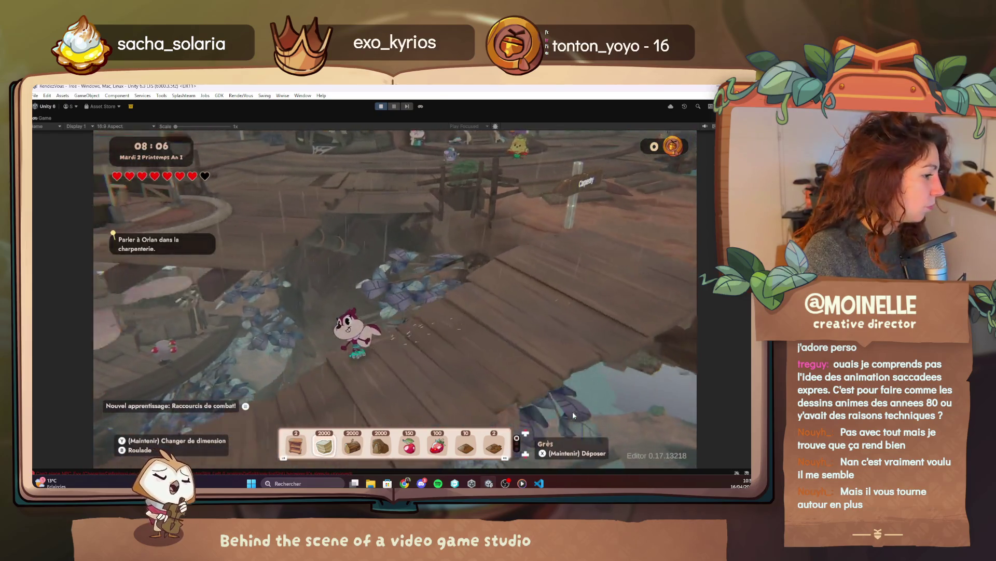
{"action": "key", "text": "w"}
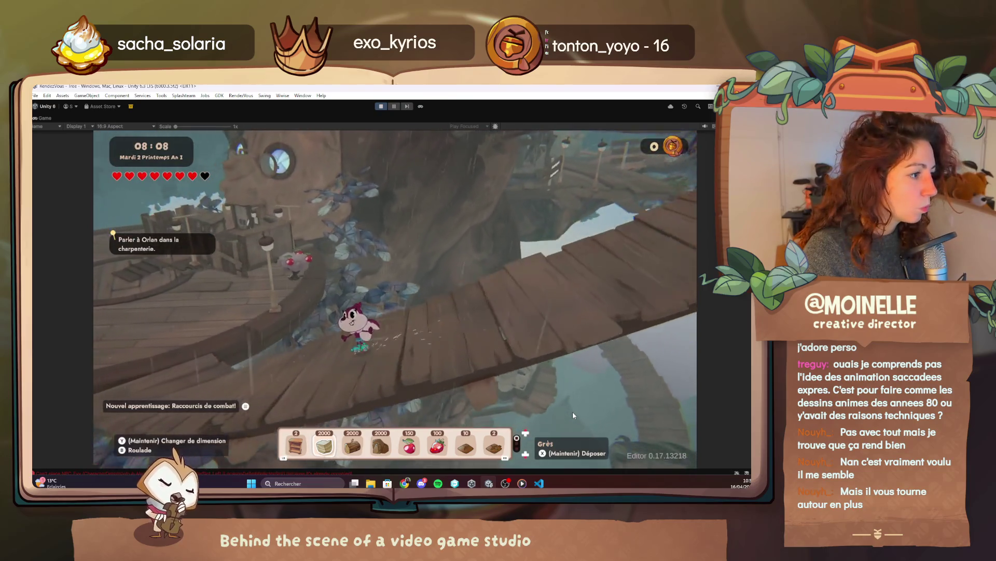
{"action": "key", "text": "w"}
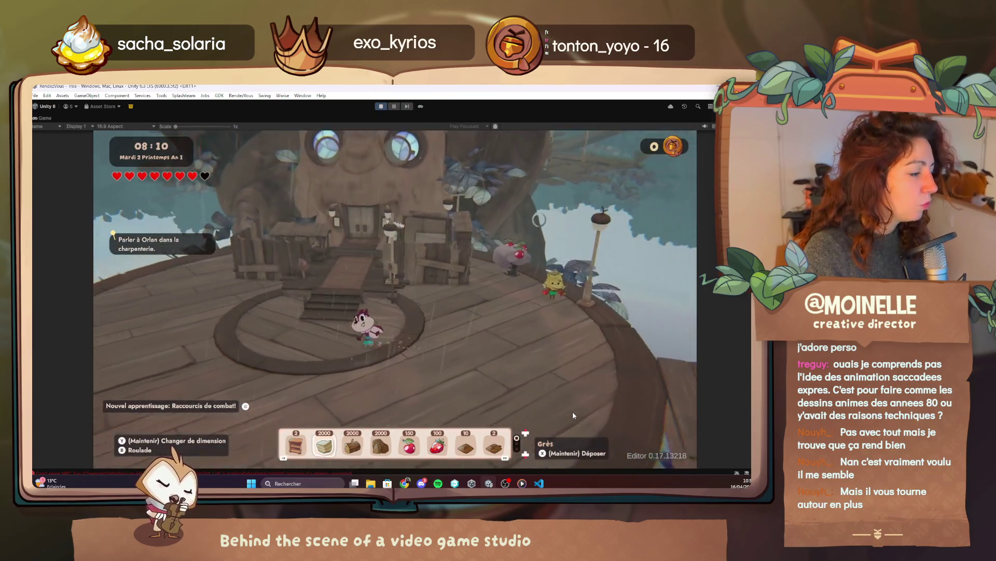
{"action": "key", "text": "w"}
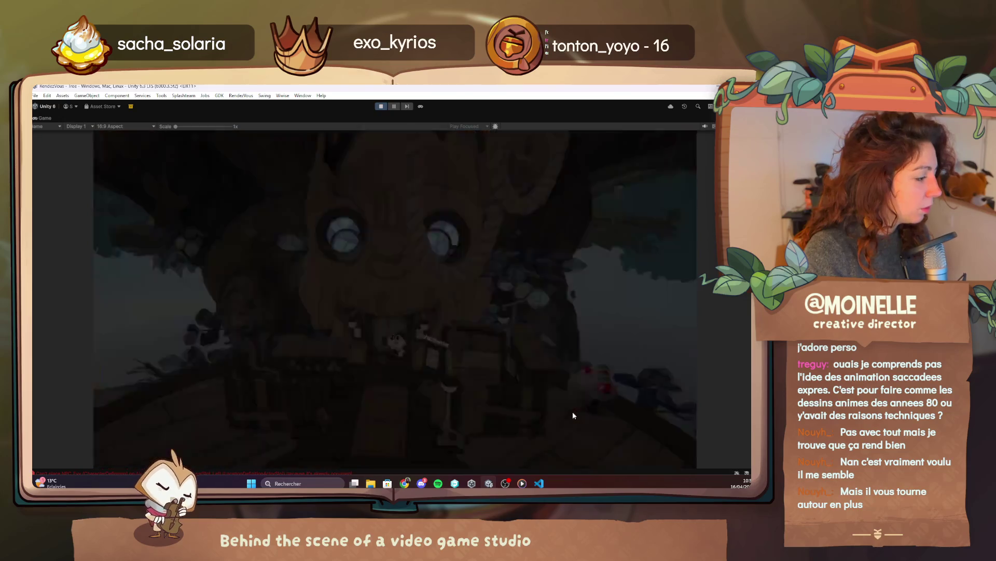
{"action": "key", "text": "w"}
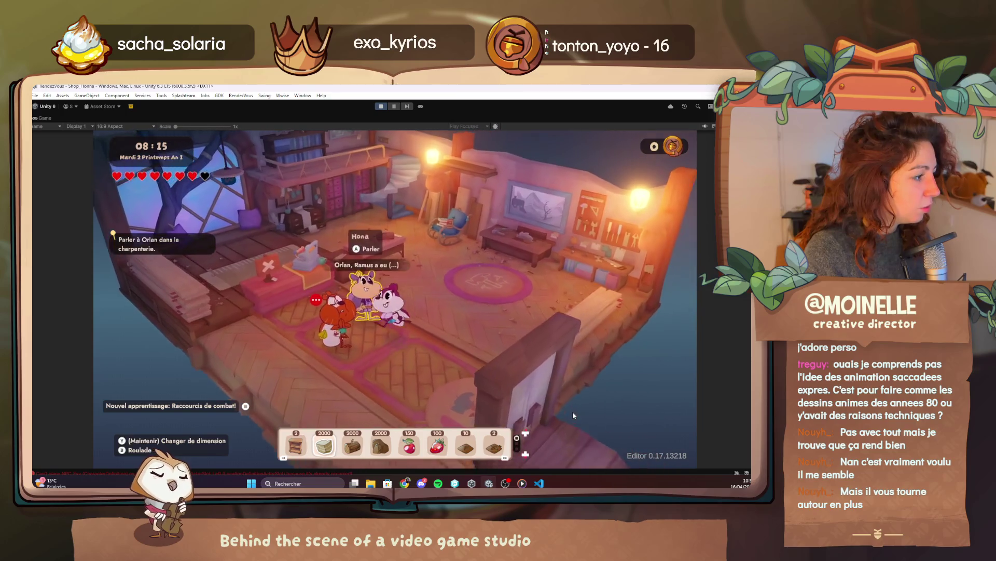
{"action": "key", "text": "d"}
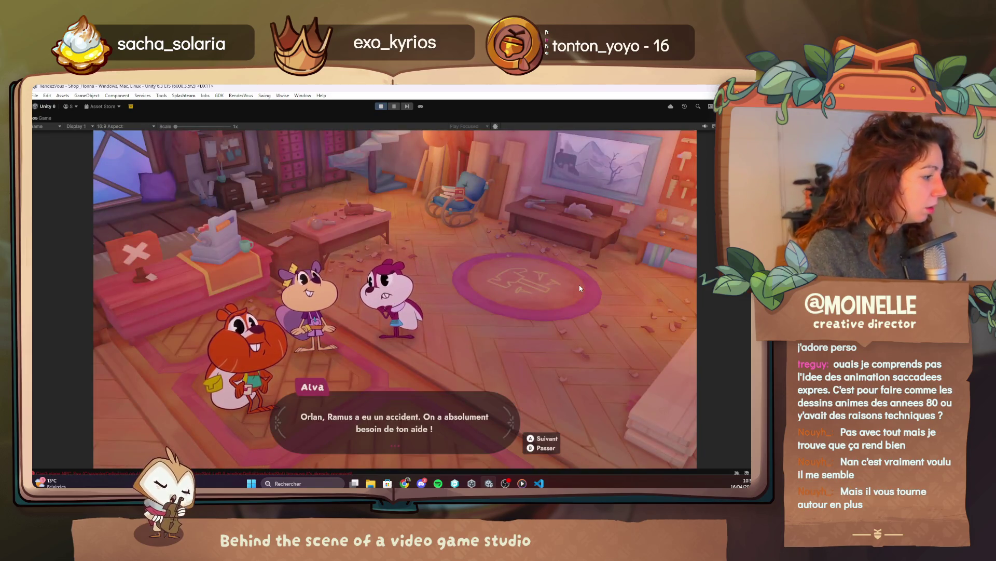
Step: Advance the dialogue until Orlan asks for ten honey drinks and Alva agrees
{"action": "key", "text": "space"}
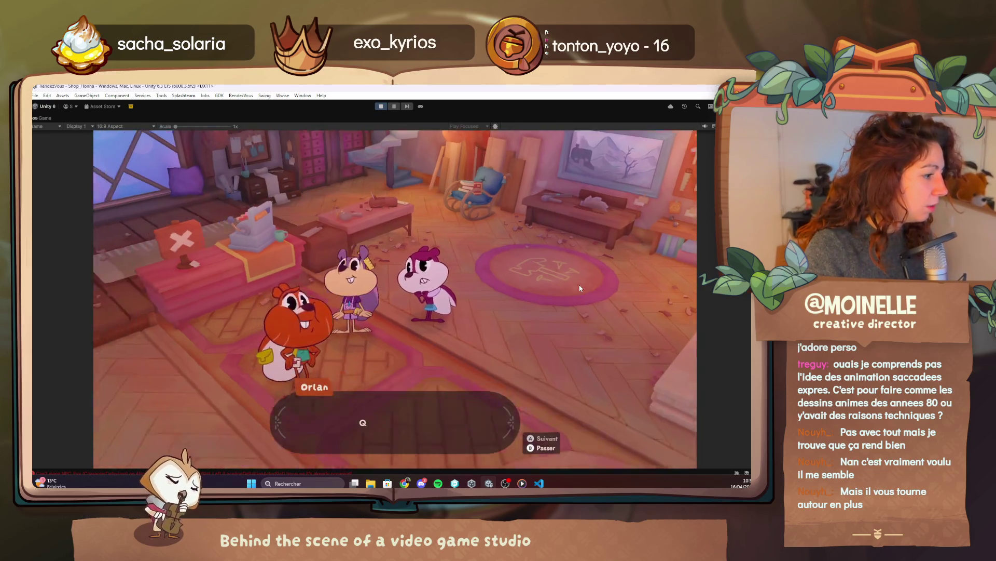
{"action": "key", "text": "space"}
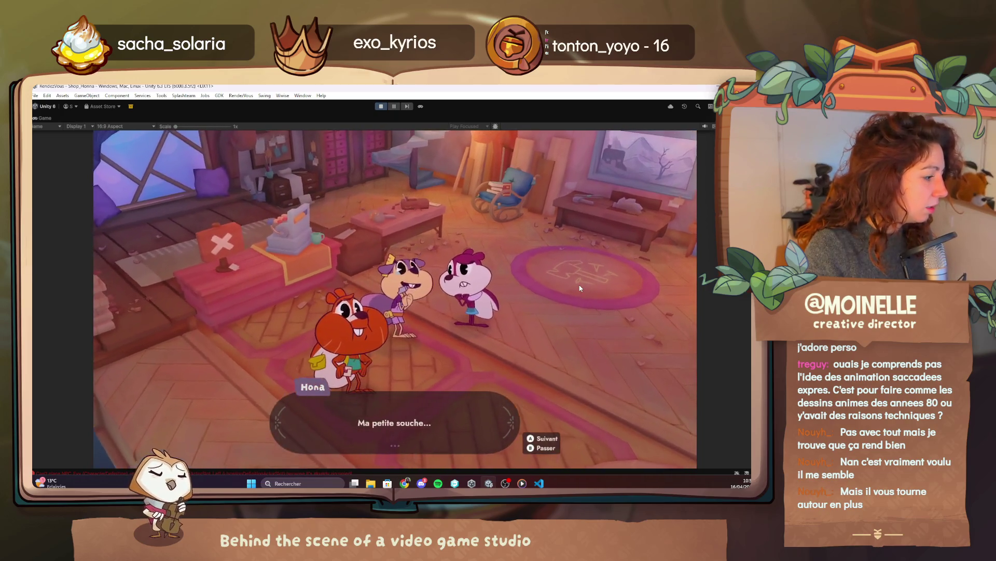
{"action": "key", "text": "space"}
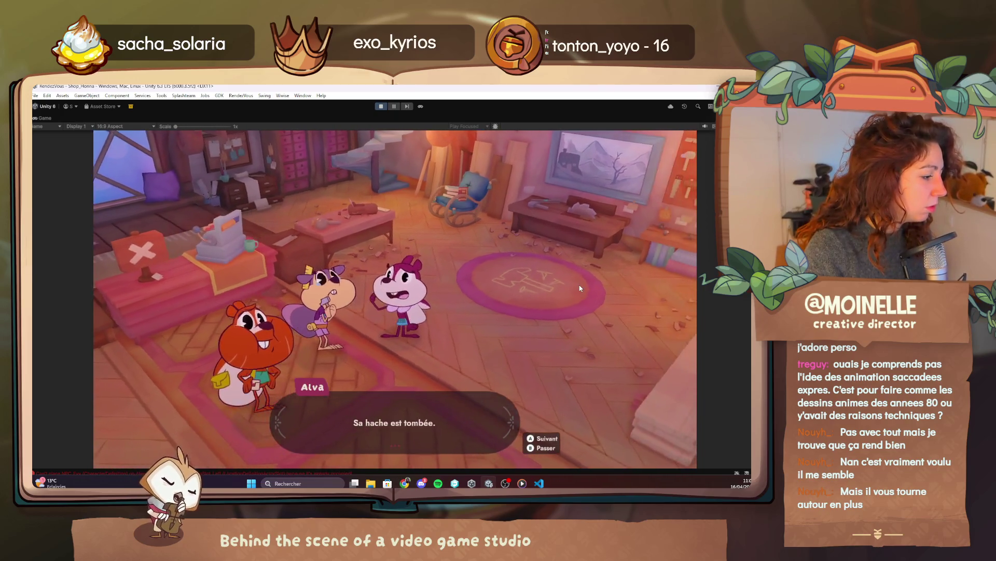
{"action": "key", "text": "space"}
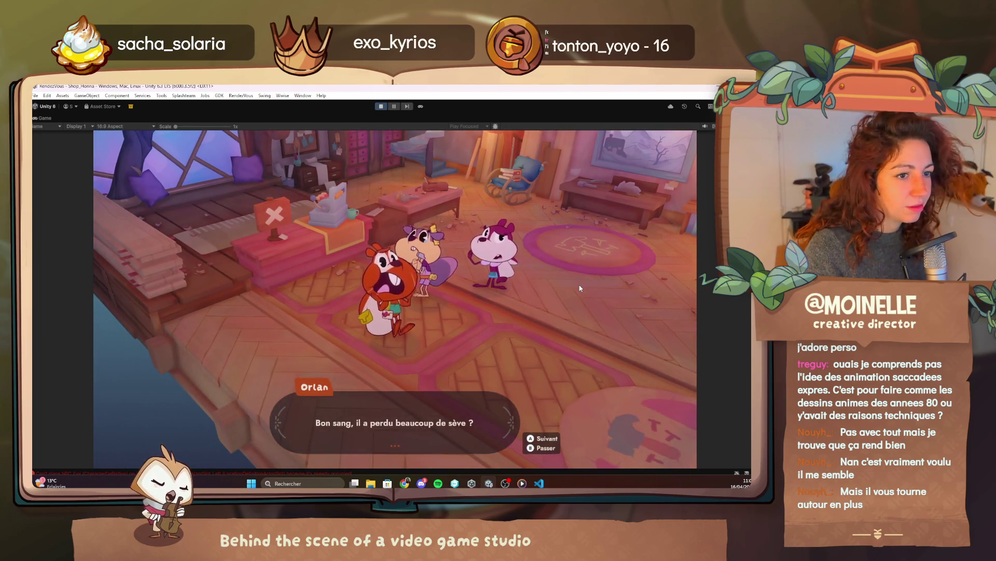
{"action": "key", "text": "space"}
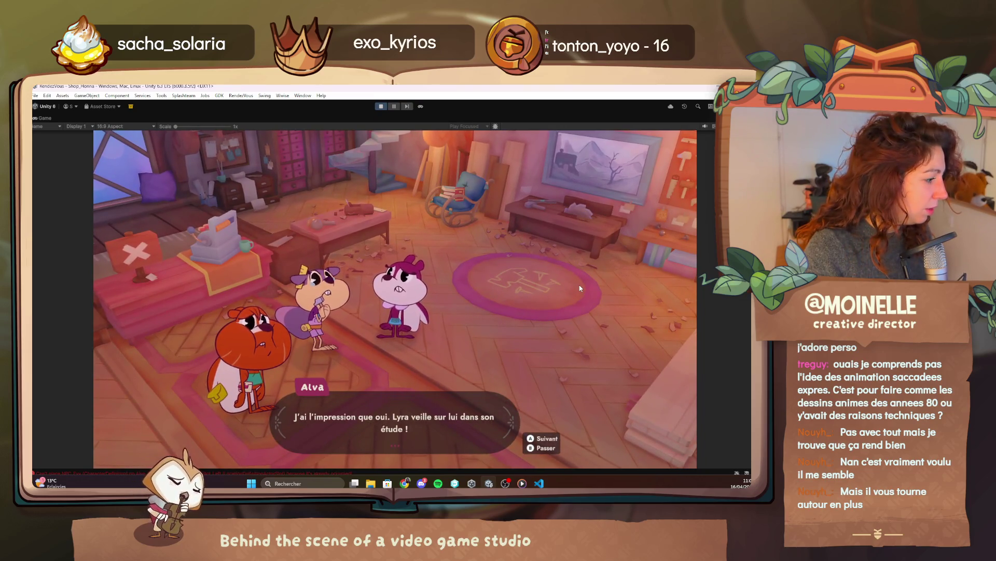
{"action": "key", "text": "space"}
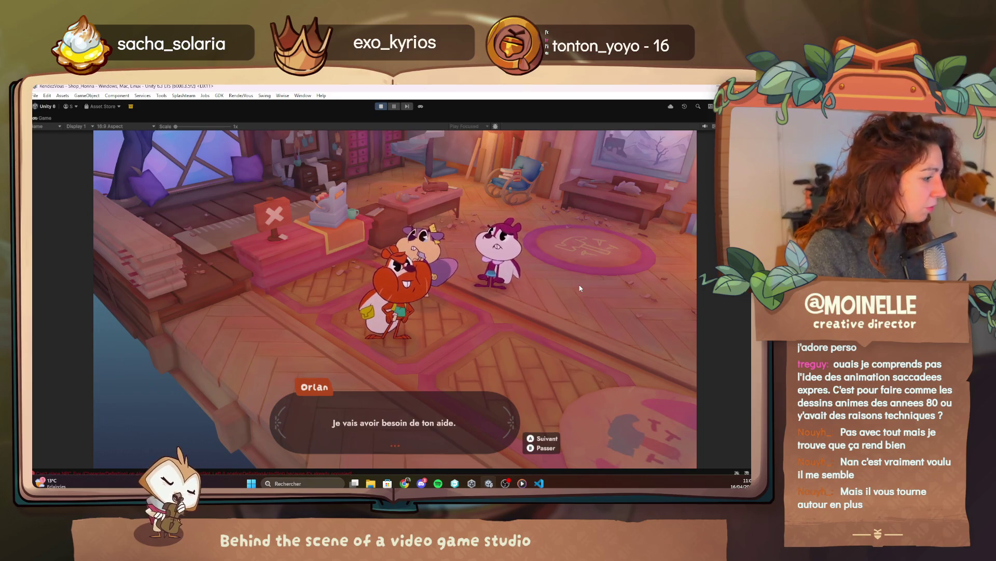
{"action": "key", "text": "space"}
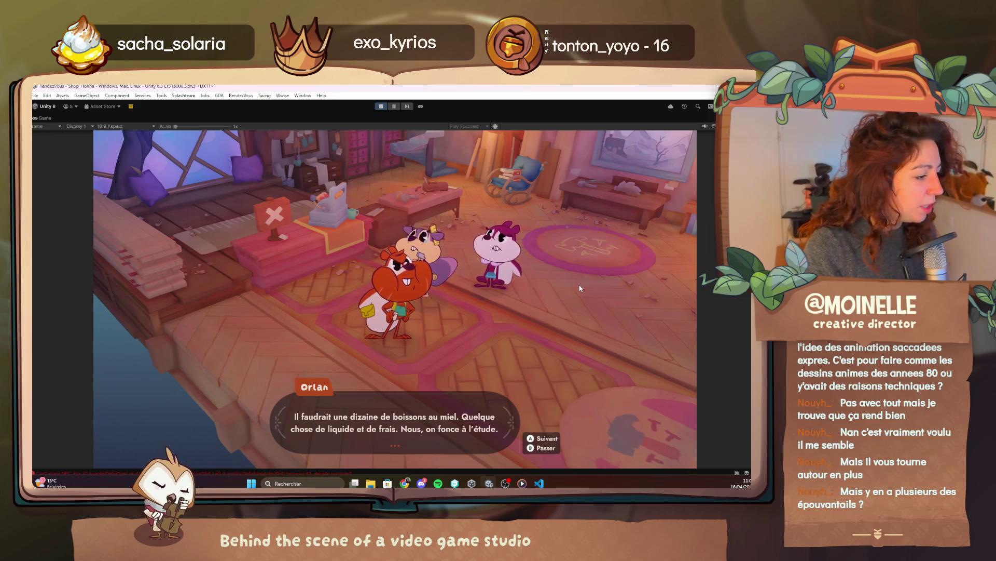
{"action": "key", "text": "space"}
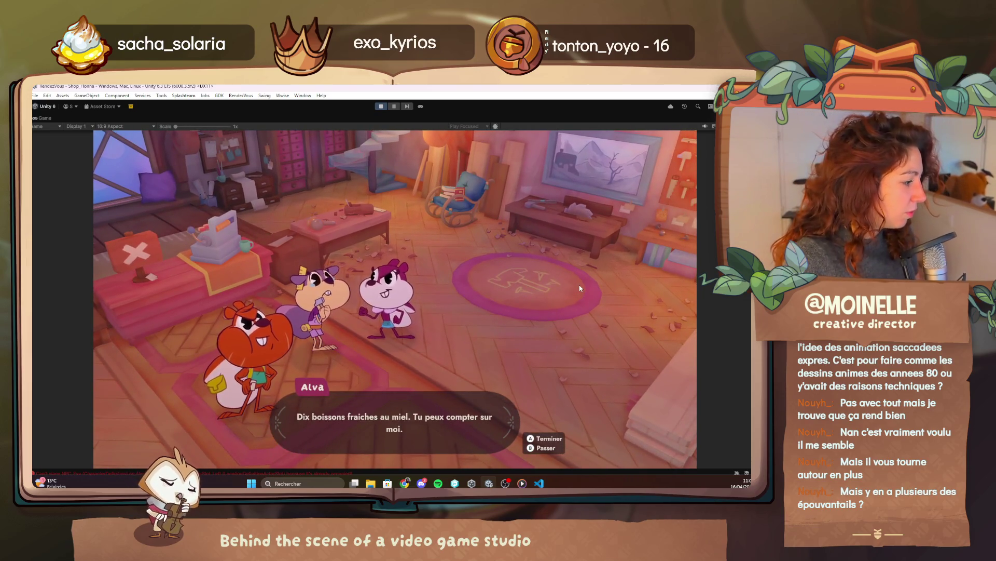
{"action": "key", "text": "space"}
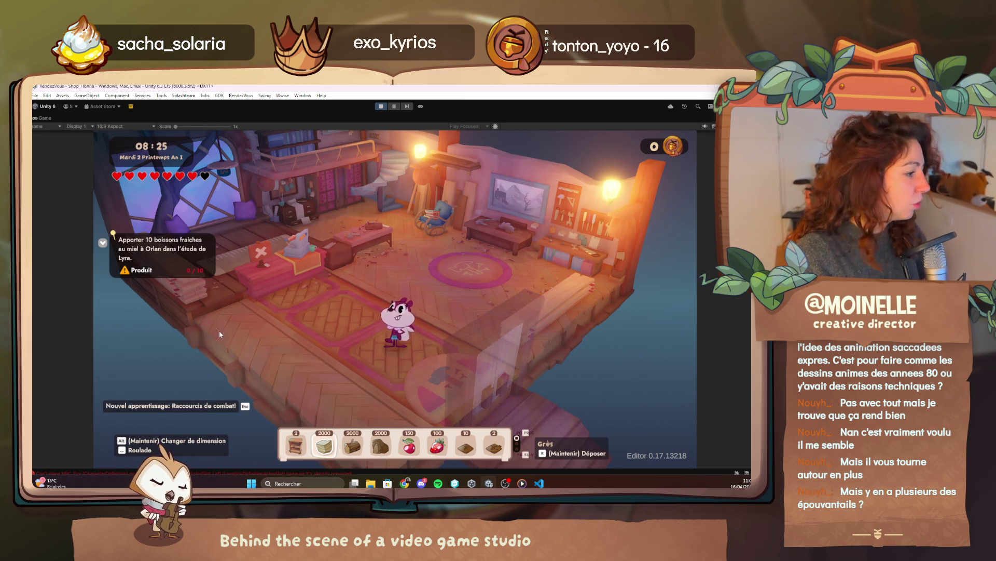
Step: Walk out onto the deck and add Honey to the inventory via the debug Cheat menu
{"action": "key", "text": "s"}
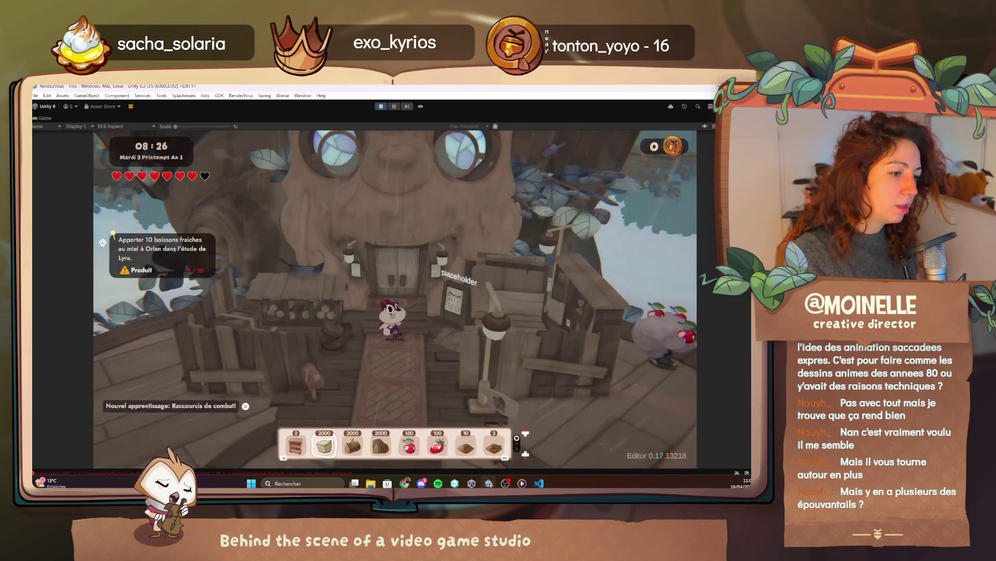
{"action": "key", "text": "s"}
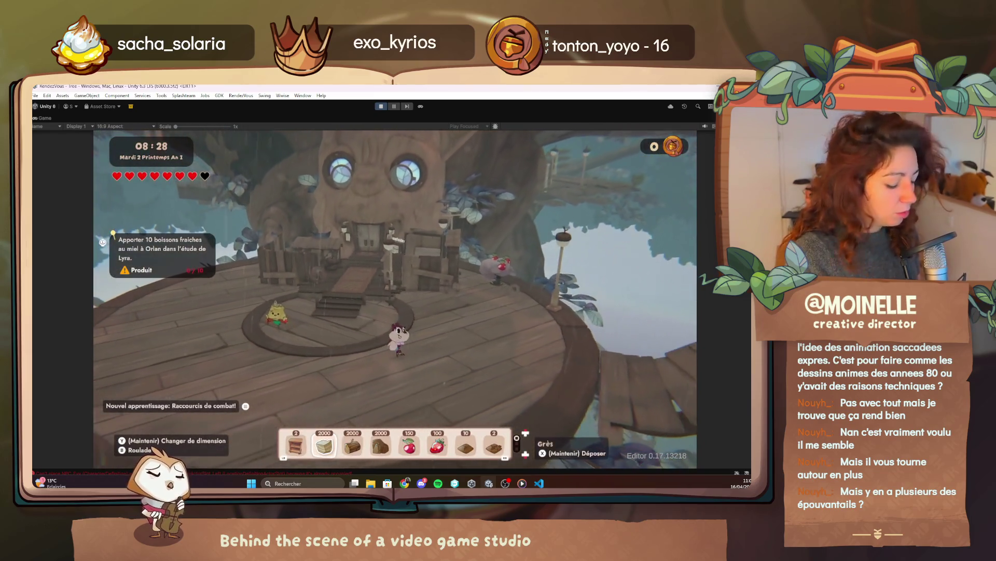
{"action": "key", "text": "F1"}
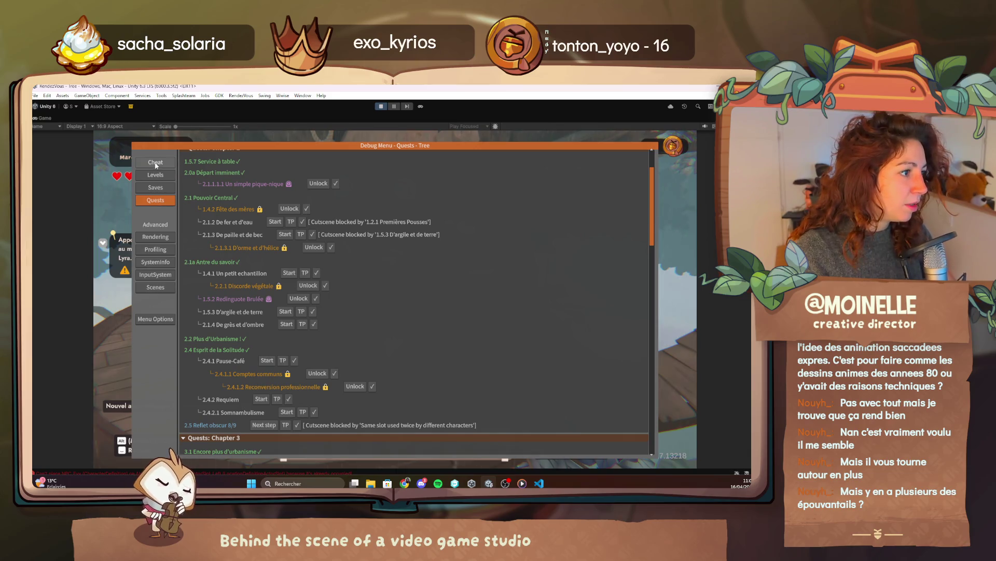
{"action": "left_click", "coordinate": [155, 163]}
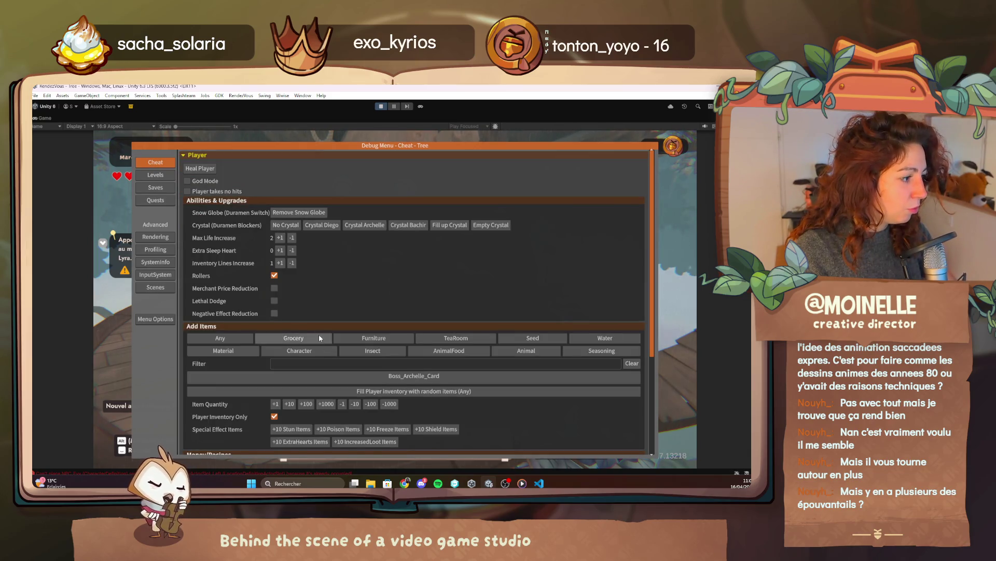
{"action": "type", "text": "honey"}
{"action": "left_click", "coordinate": [309, 376]}
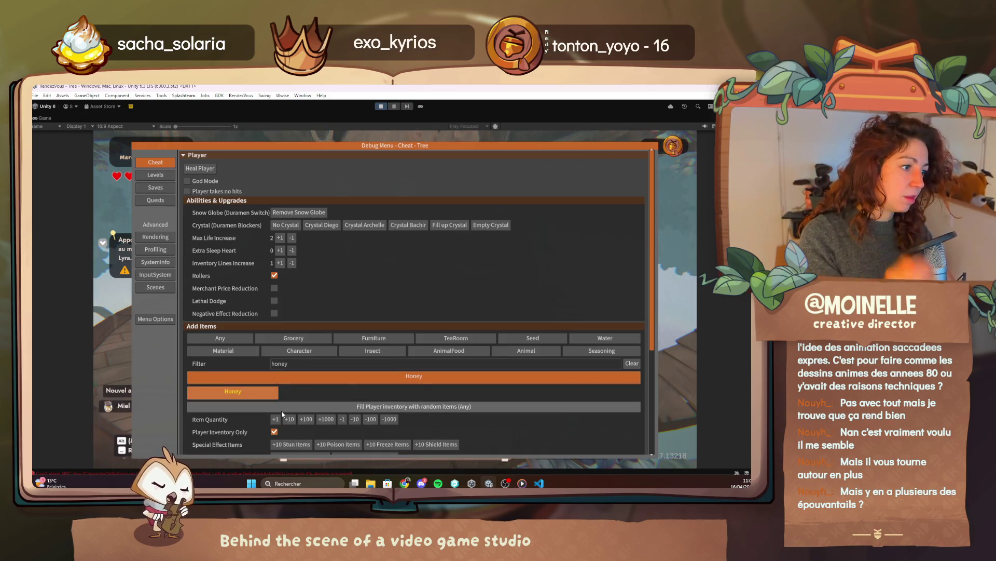
{"action": "key", "text": "Escape"}
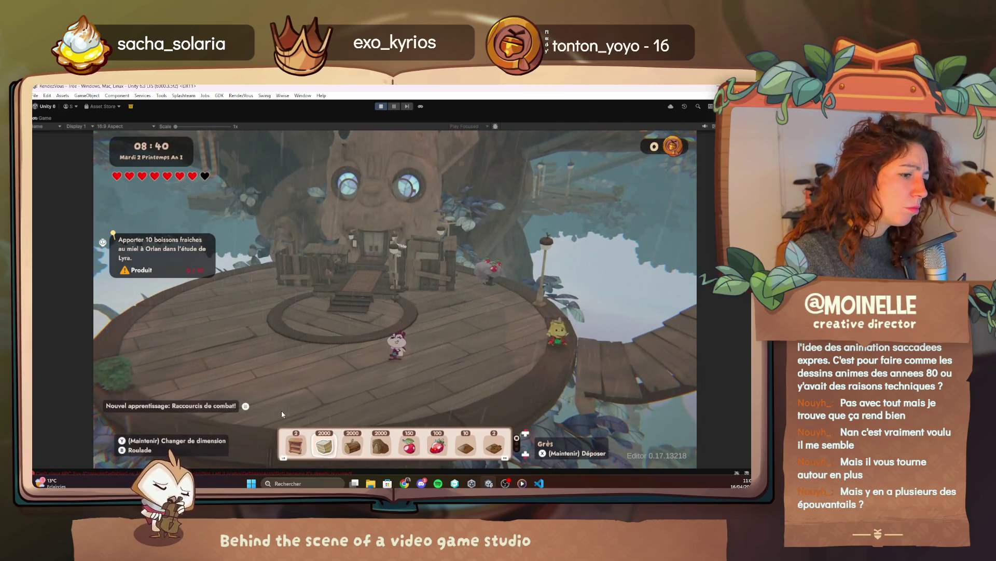
{"action": "key", "text": "Tab"}
{"action": "key", "text": "Escape"}
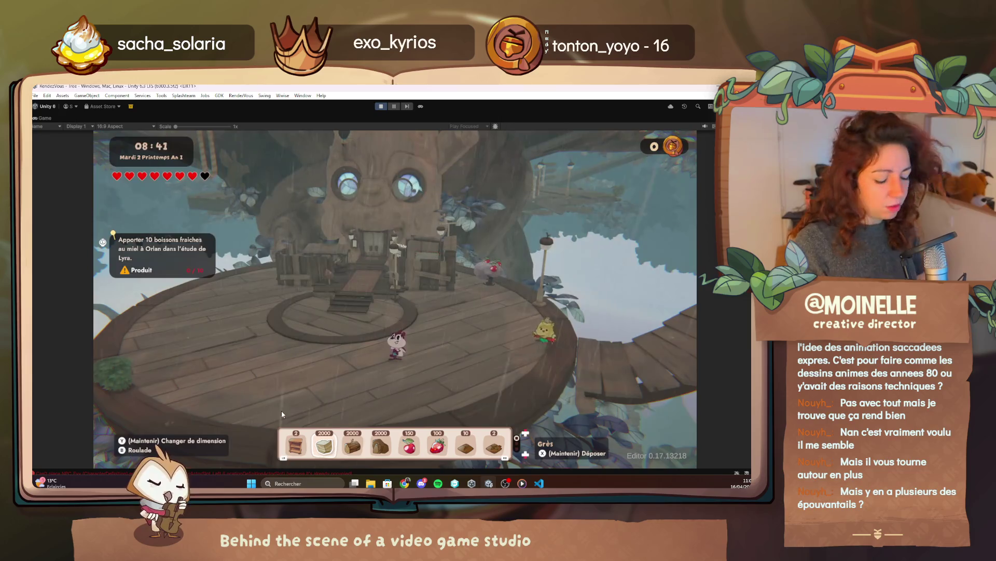
Step: Reopen the debug menu, clear the honey filter and browse the TeaRoom dishes
{"action": "key", "text": "F1"}
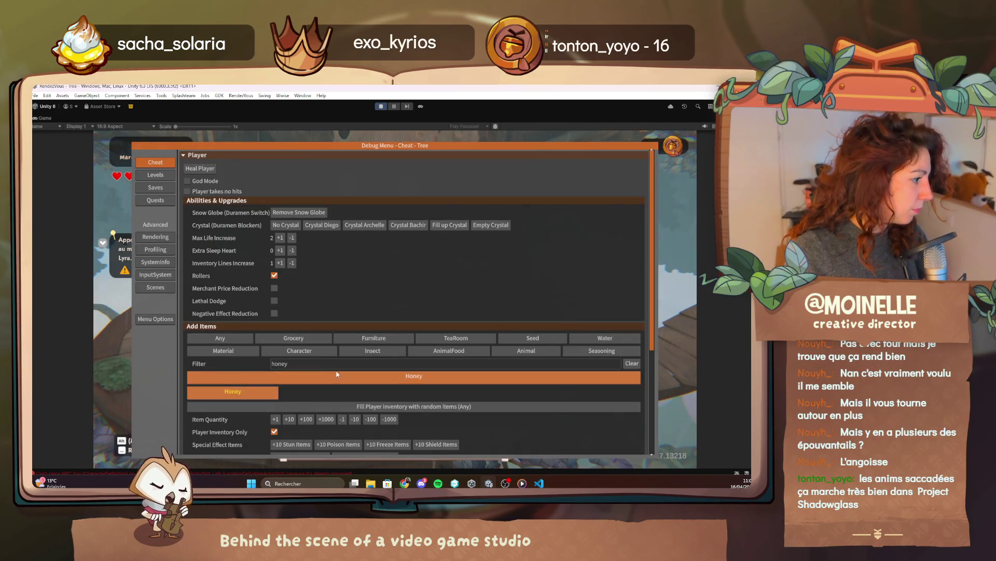
{"action": "left_click", "coordinate": [280, 365]}
{"action": "key", "text": "BackSpace"}
{"action": "key", "text": "BackSpace"}
{"action": "key", "text": "BackSpace"}
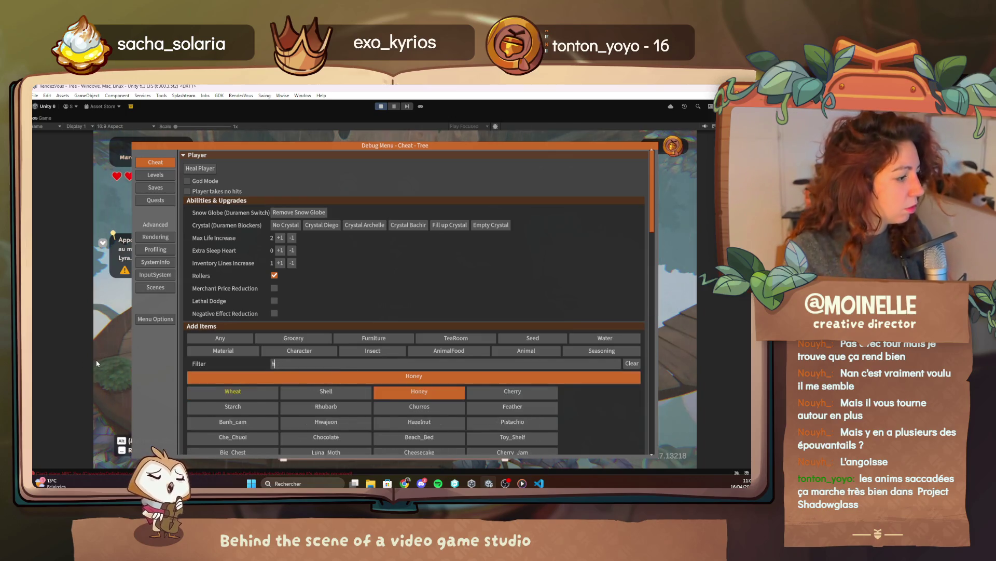
{"action": "left_click", "coordinate": [475, 338]}
{"action": "scroll", "coordinate": [459, 338], "scroll_direction": "down", "scroll_amount": 3}
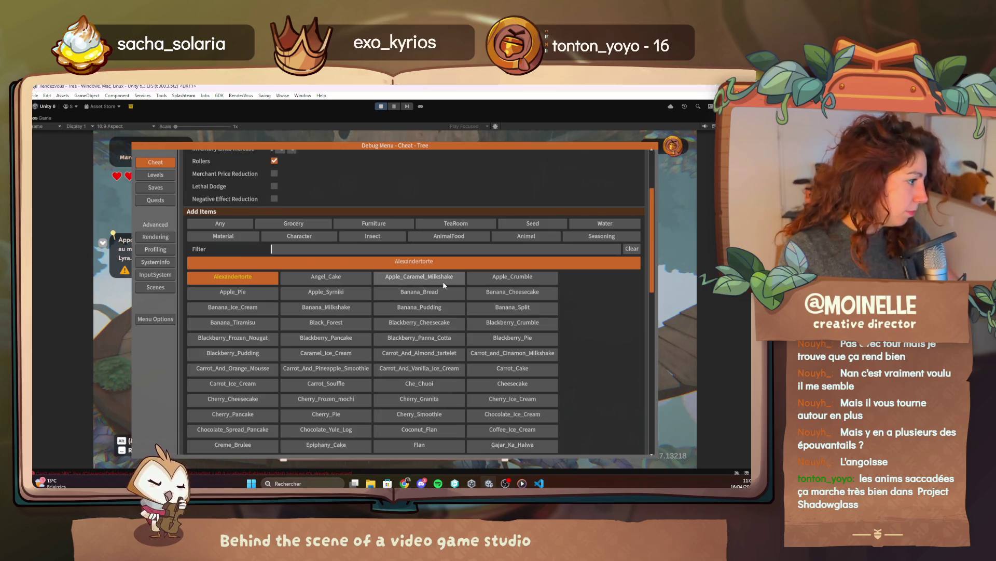
{"action": "left_click", "coordinate": [364, 251]}
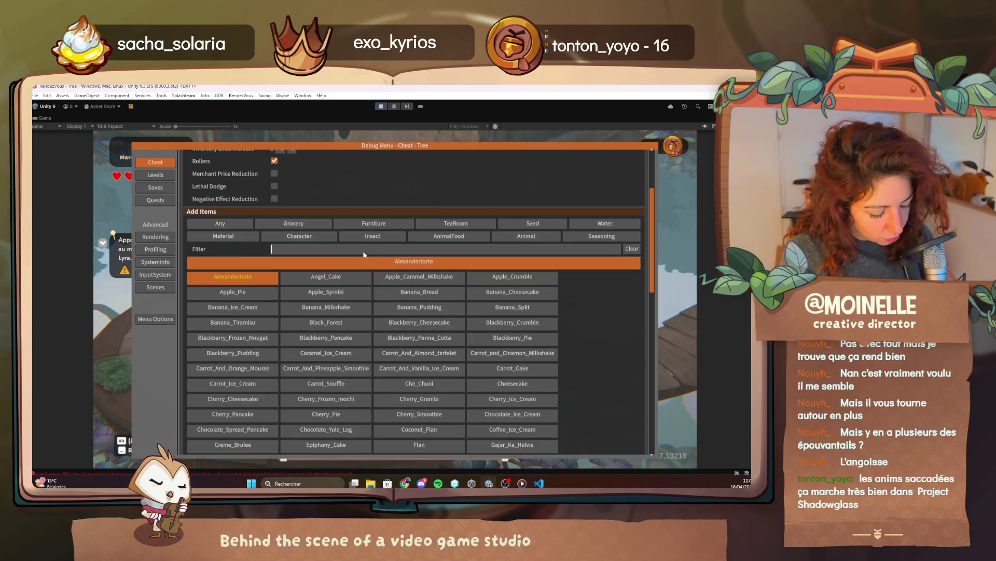
{"action": "type", "text": "honz"}
{"action": "key", "text": "BackSpace"}
{"action": "key", "text": "BackSpace"}
{"action": "key", "text": "BackSpace"}
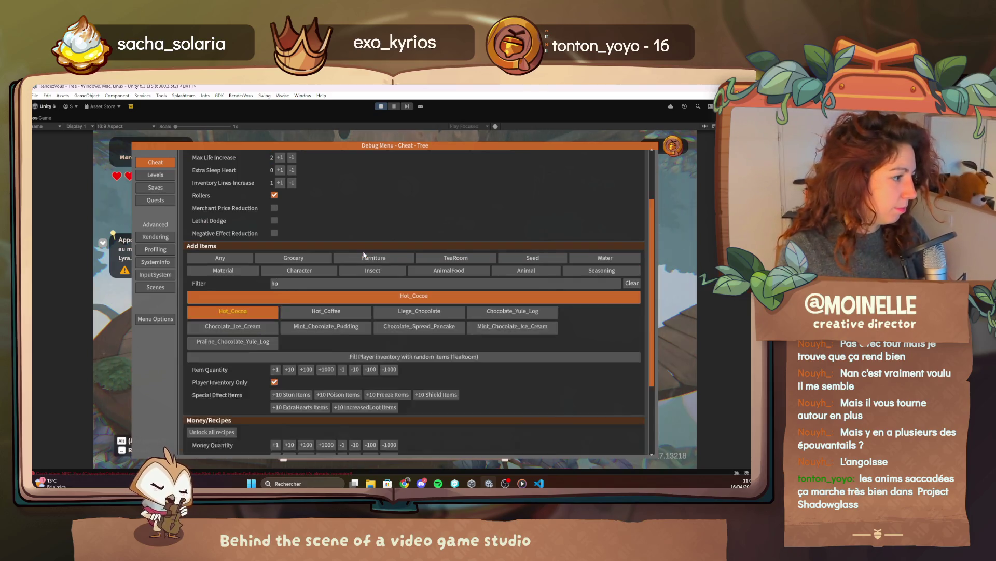
{"action": "scroll", "coordinate": [364, 254], "scroll_direction": "down", "scroll_amount": 4}
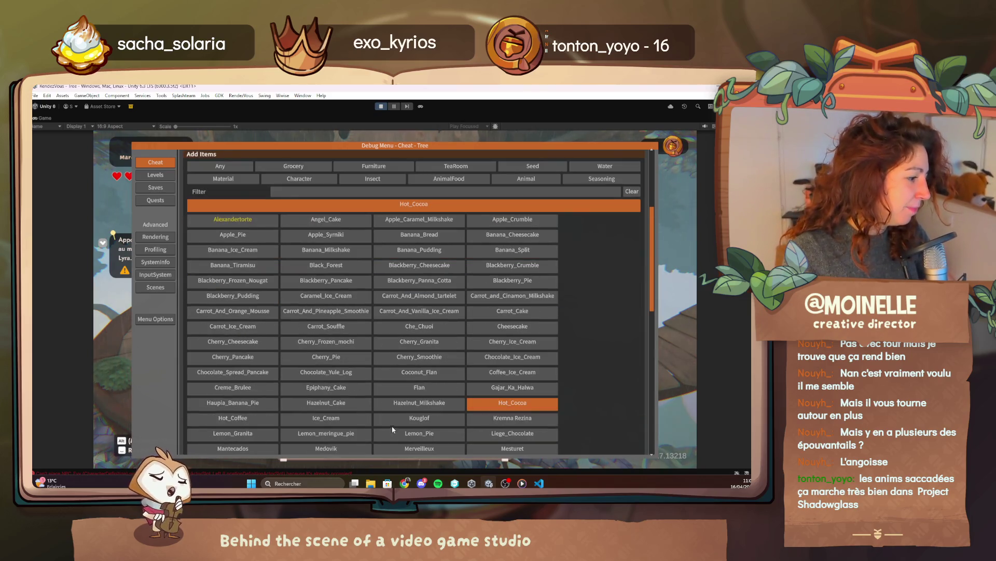
{"action": "scroll", "coordinate": [448, 252], "scroll_direction": "up", "scroll_amount": 1}
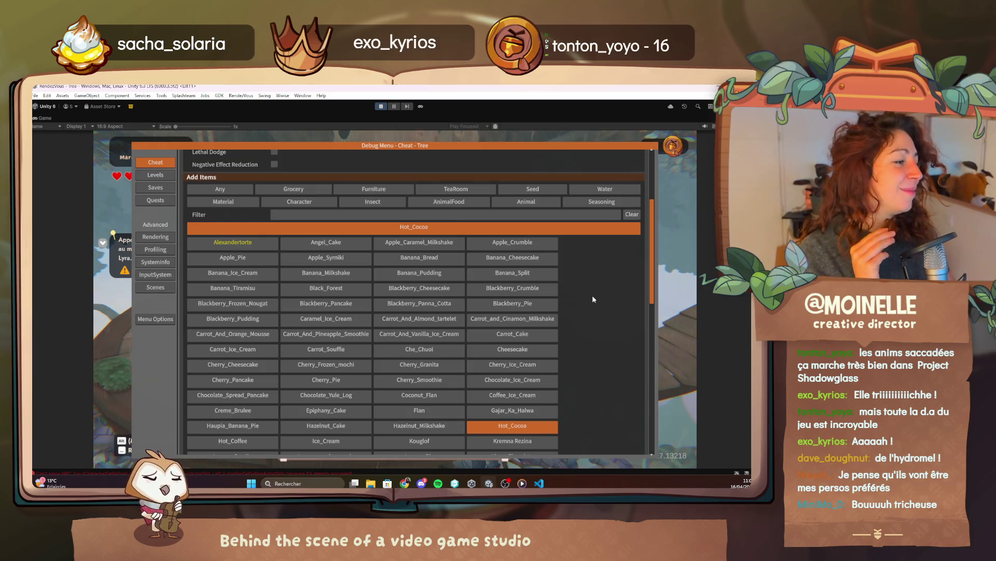
Step: Filter items for 'smooth' and add ten each of the smoothies, including Tropical_Smoothie
{"action": "scroll", "coordinate": [525, 338], "scroll_direction": "down", "scroll_amount": 3}
{"action": "scroll", "coordinate": [483, 415], "scroll_direction": "up", "scroll_amount": 5}
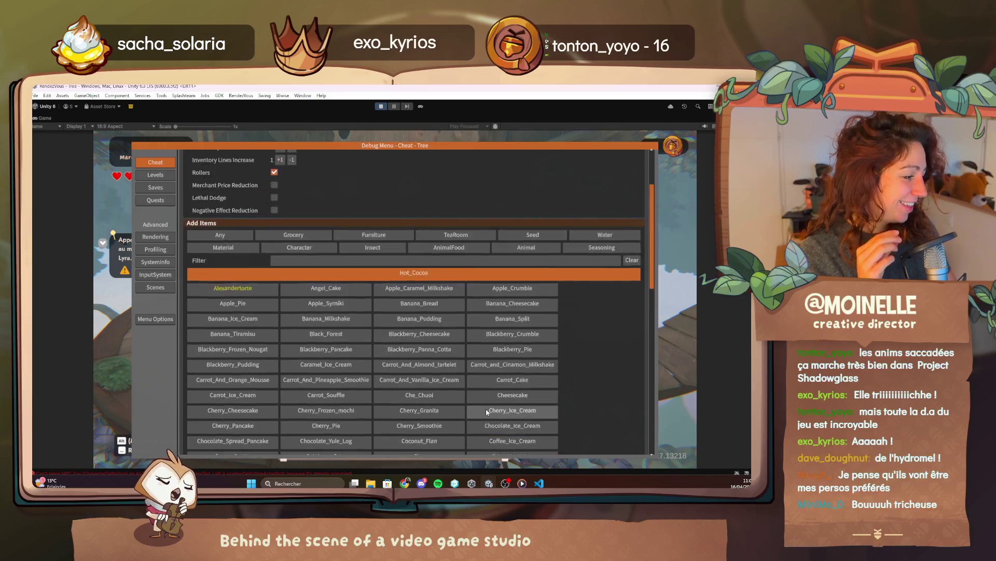
{"action": "scroll", "coordinate": [486, 407], "scroll_direction": "down", "scroll_amount": 4}
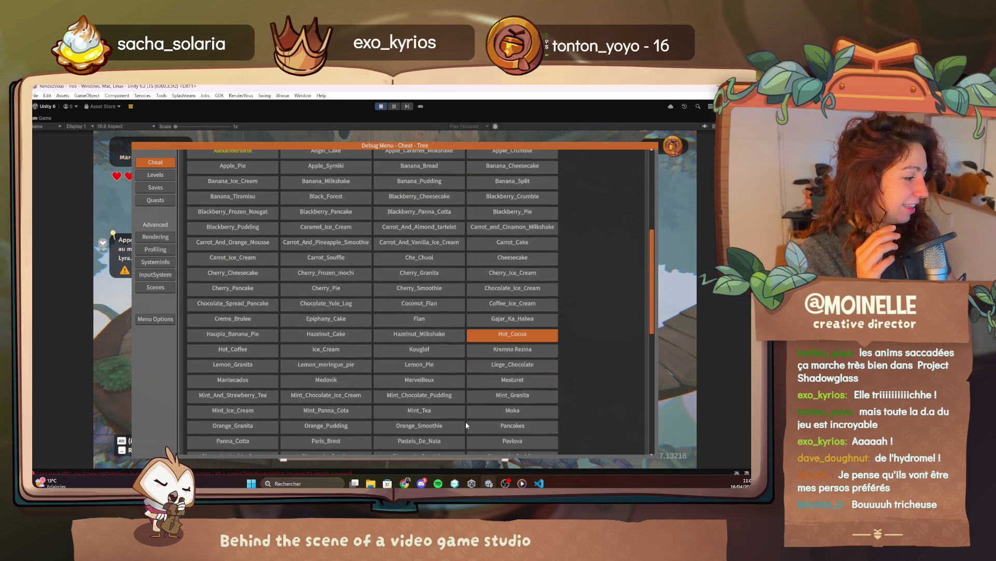
{"action": "scroll", "coordinate": [238, 273], "scroll_direction": "up", "scroll_amount": 5}
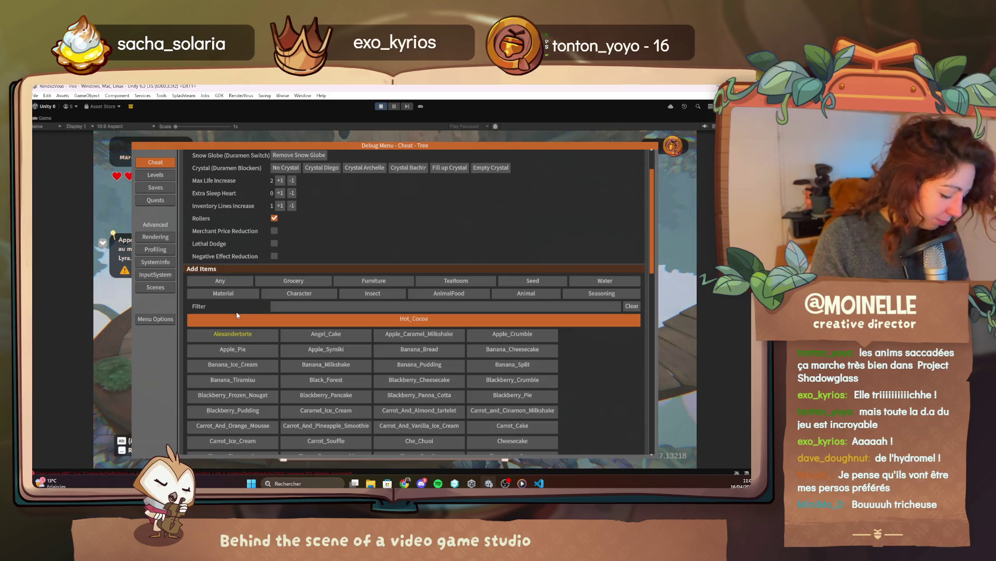
{"action": "type", "text": "smooth"}
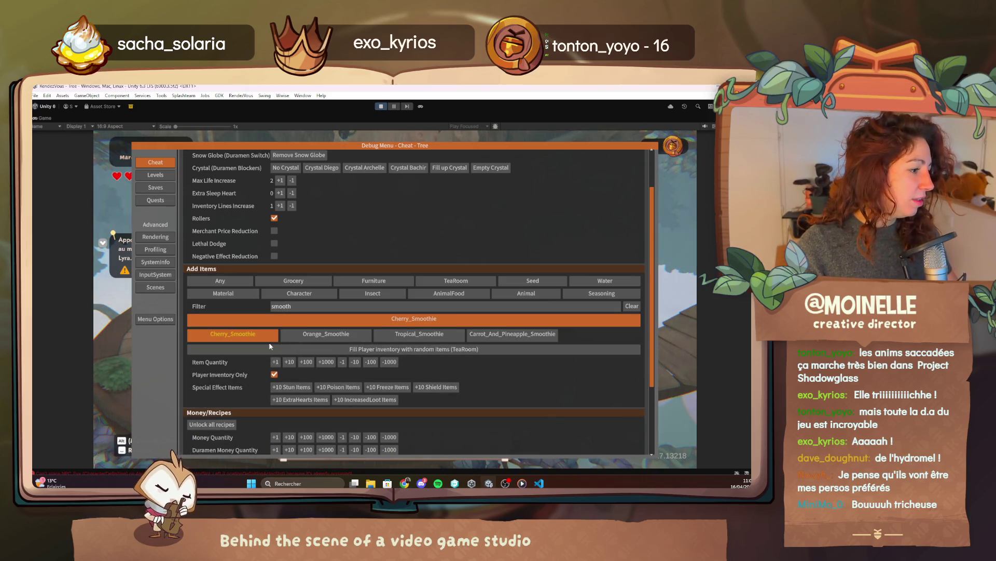
{"action": "left_click", "coordinate": [289, 362]}
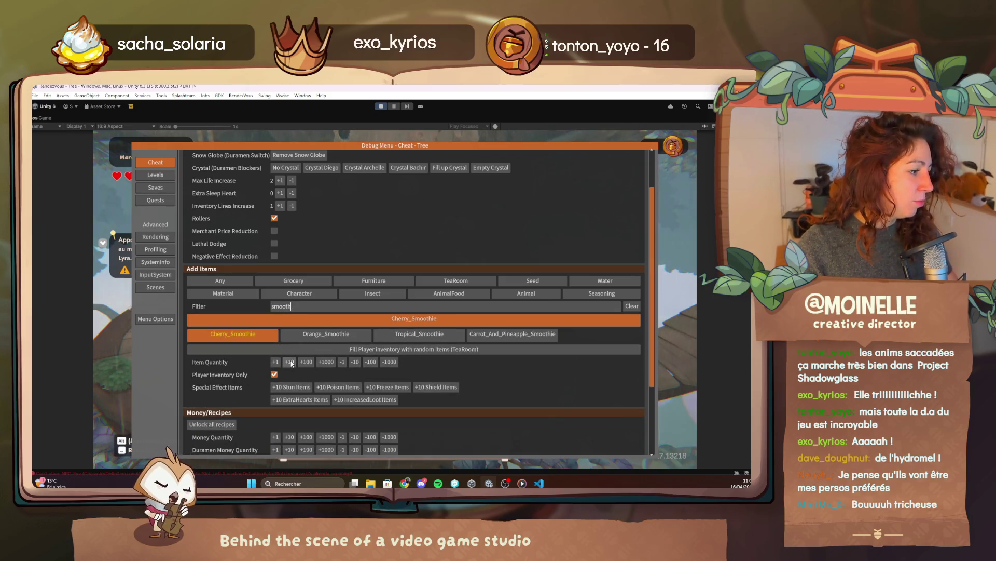
{"action": "left_click", "coordinate": [419, 334]}
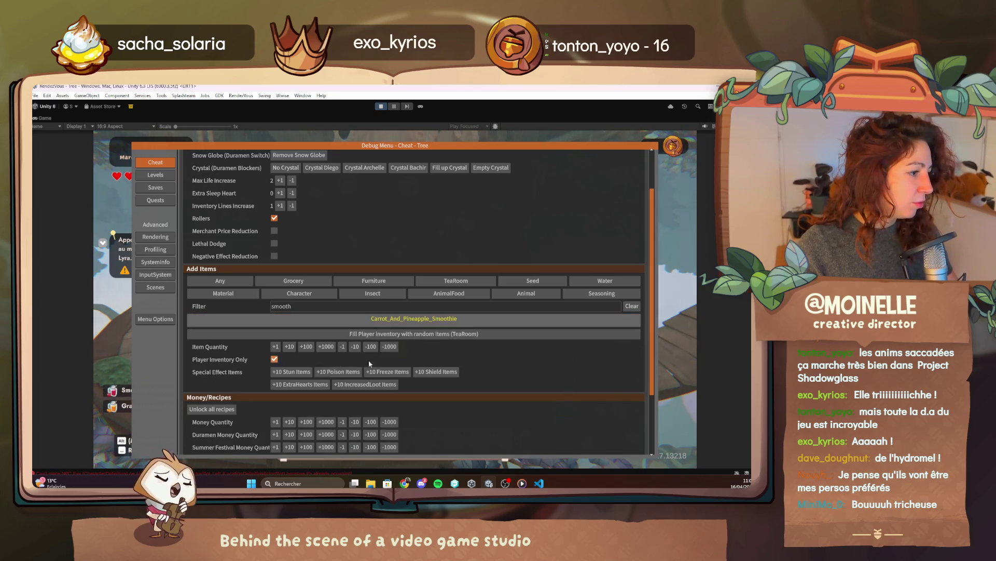
{"action": "key", "text": "Escape"}
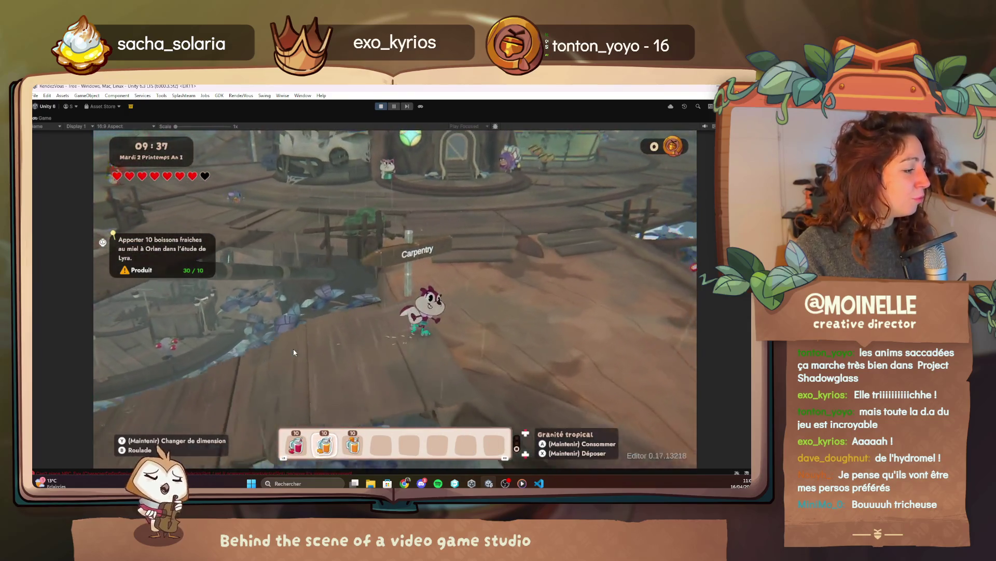
Step: Fly the F4 free camera into Lyra's study, then reopen the debug menu
{"action": "key", "text": "F4"}
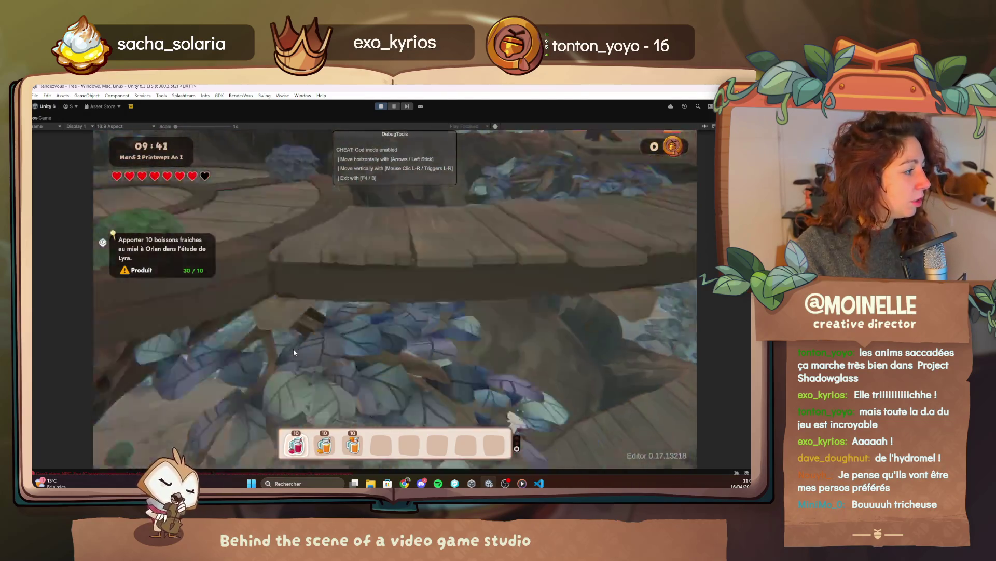
{"action": "key", "text": "F4"}
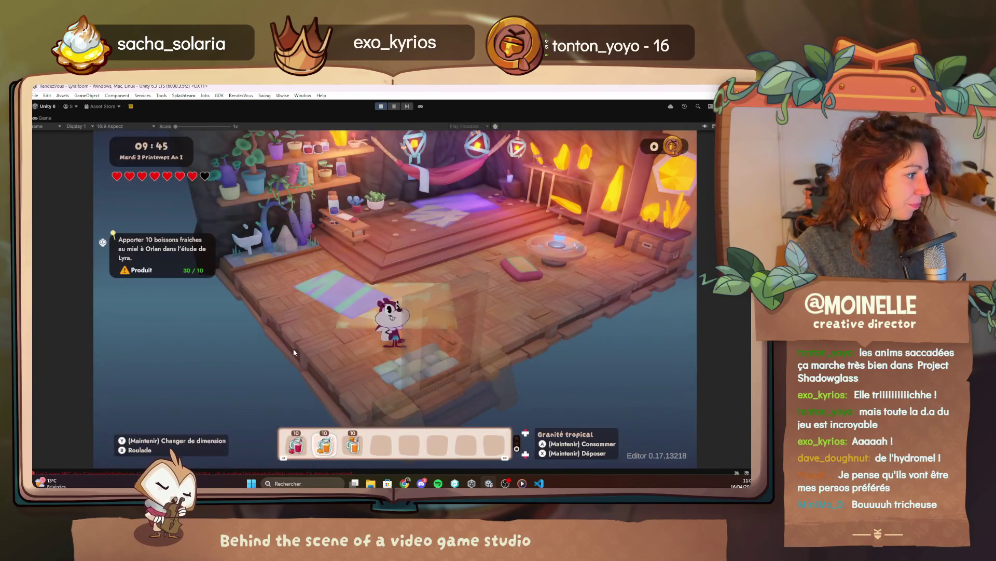
{"action": "key", "text": "F1"}
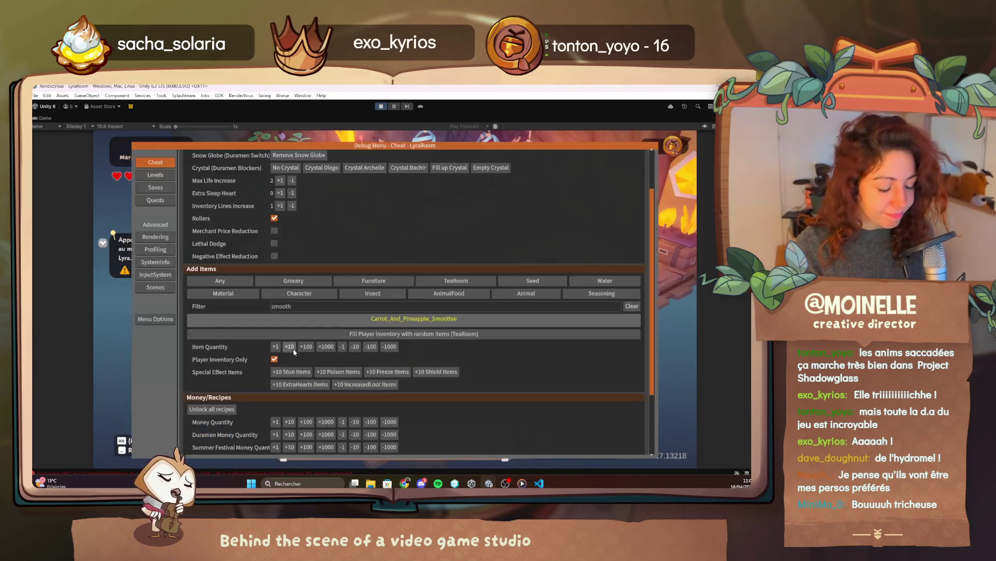
Step: View the debug Quests list, then scroll 2.5 Reflet obscur.quest in VS Code
{"action": "left_click", "coordinate": [155, 199]}
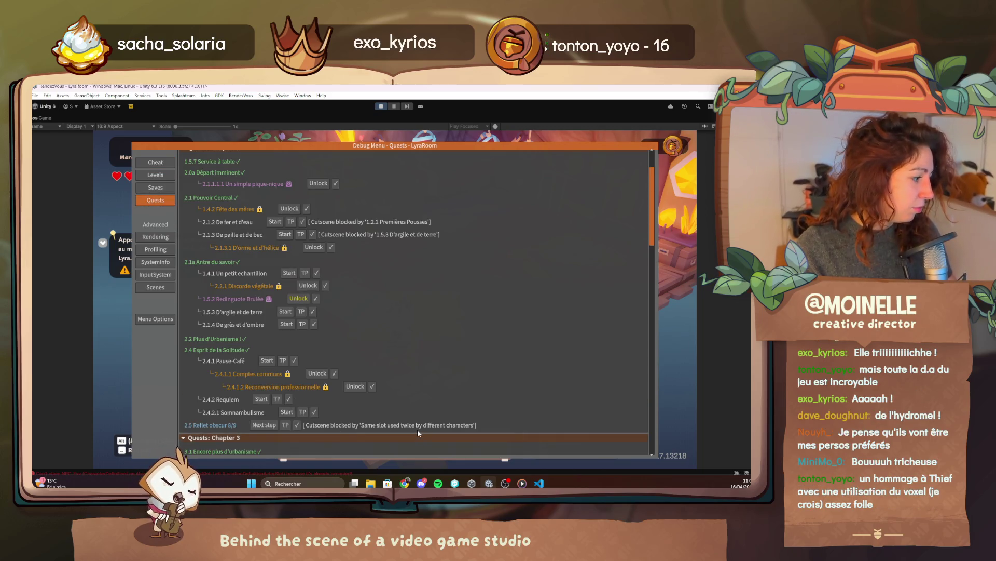
{"action": "left_click", "coordinate": [537, 482]}
{"action": "scroll", "coordinate": [409, 353], "scroll_direction": "down", "scroll_amount": 3}
{"action": "scroll", "coordinate": [410, 353], "scroll_direction": "down", "scroll_amount": 4}
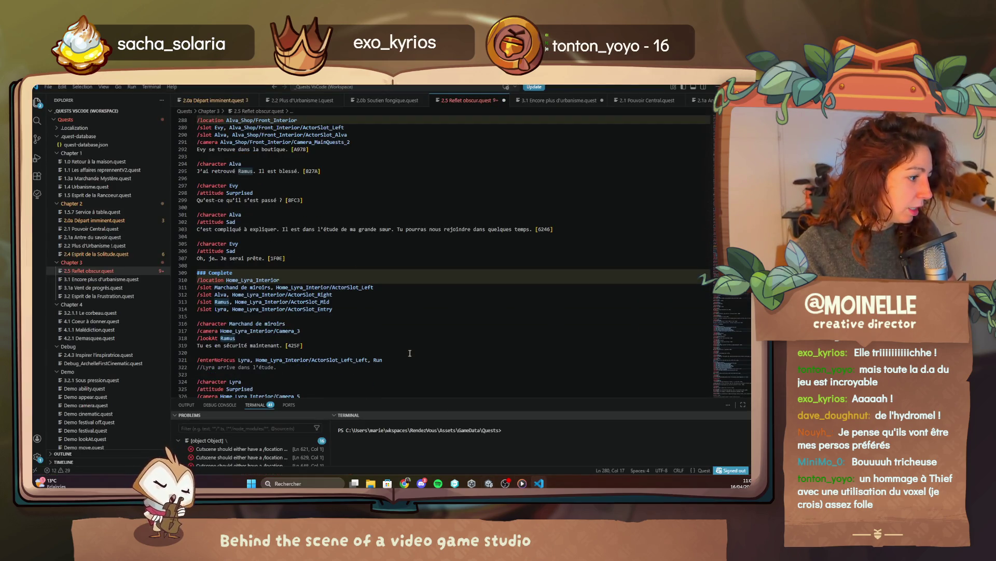
Step: Scroll 2.5 Reflet obscur.quest to the 'Apporter 10 boissons fraîches au miel' step requiring 10 HoneyTag
{"action": "scroll", "coordinate": [407, 351], "scroll_direction": "up", "scroll_amount": 8}
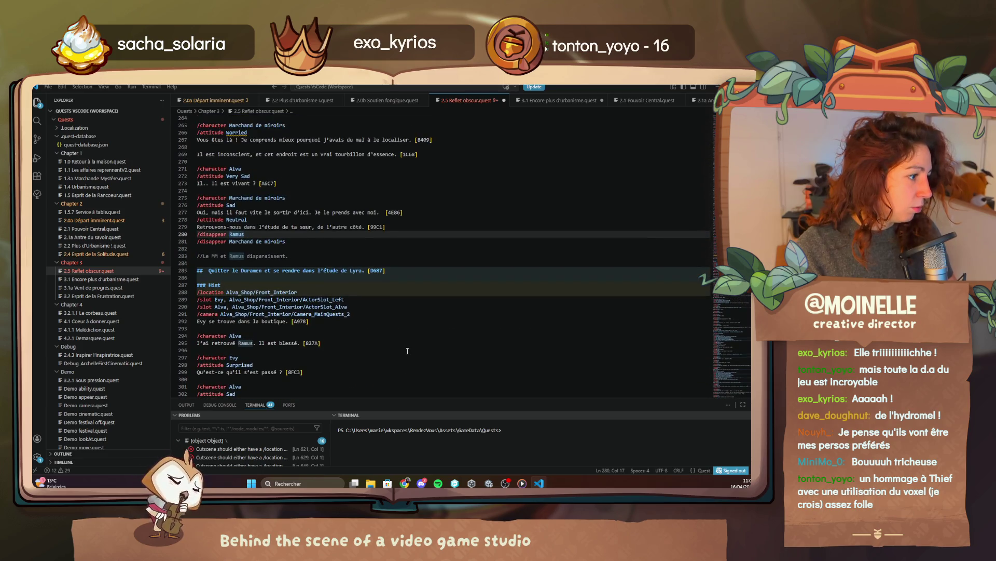
{"action": "scroll", "coordinate": [407, 351], "scroll_direction": "down", "scroll_amount": 10}
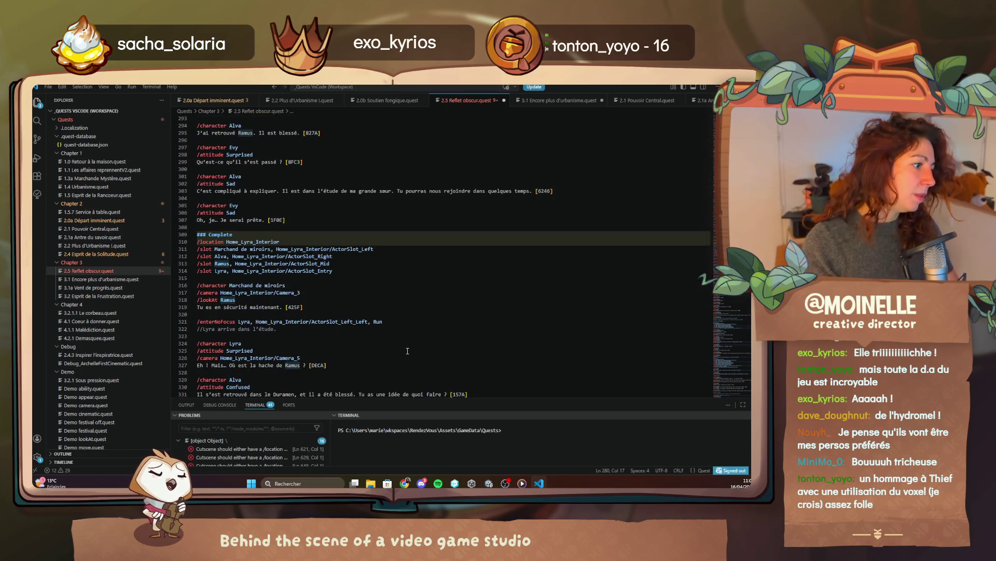
{"action": "scroll", "coordinate": [400, 344], "scroll_direction": "down", "scroll_amount": 10}
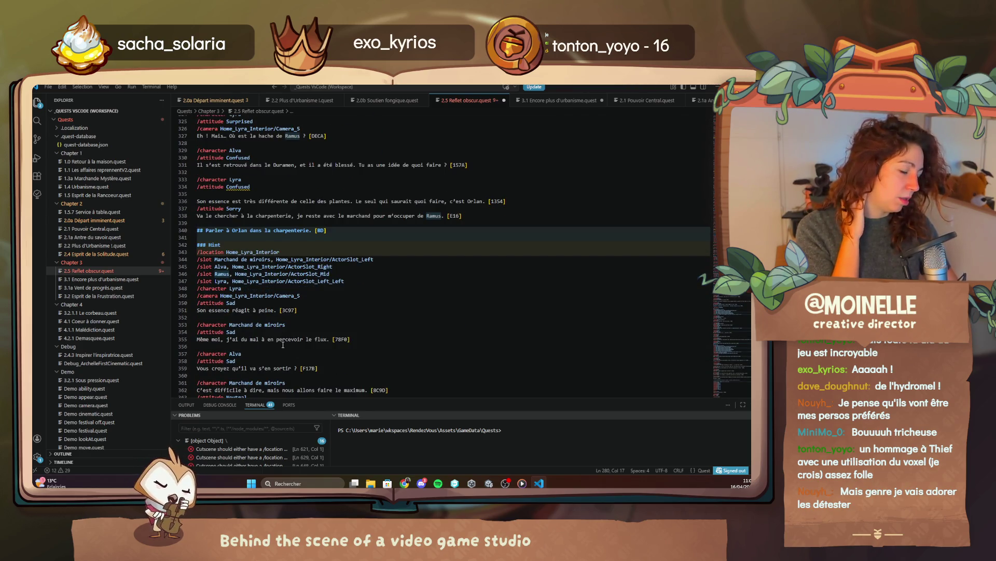
{"action": "scroll", "coordinate": [283, 345], "scroll_direction": "down", "scroll_amount": 10}
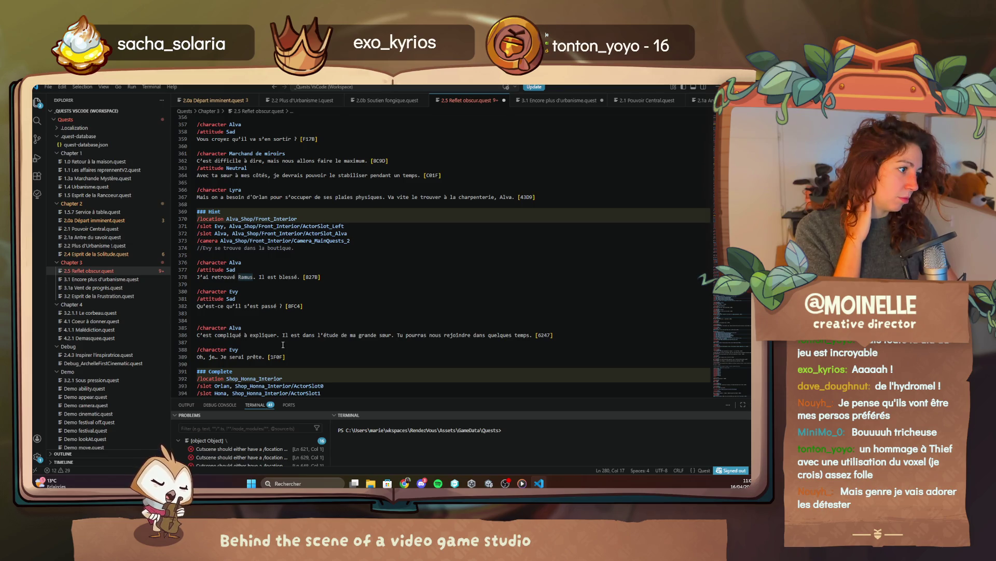
{"action": "scroll", "coordinate": [285, 238], "scroll_direction": "down", "scroll_amount": 8}
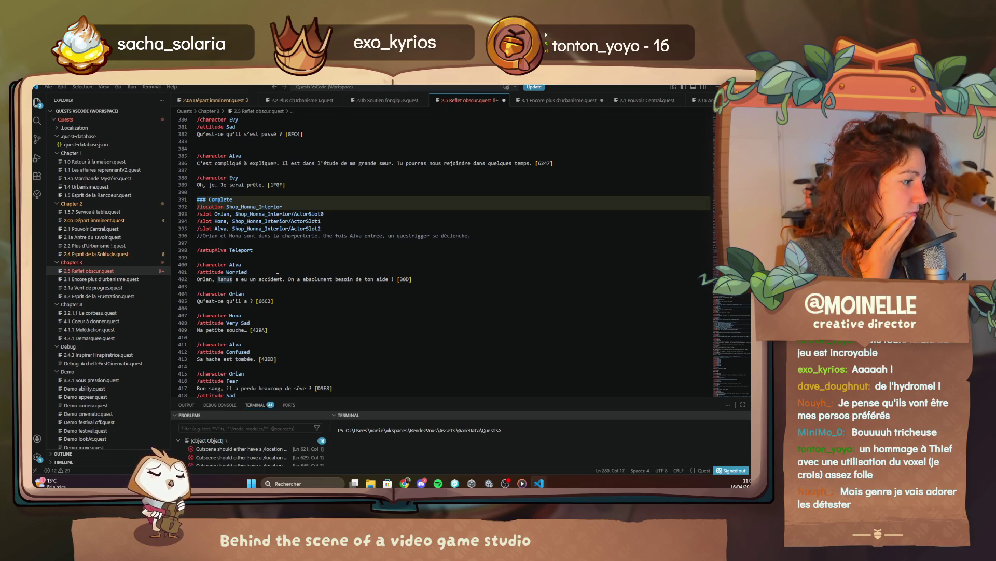
{"action": "scroll", "coordinate": [277, 276], "scroll_direction": "down", "scroll_amount": 3}
{"action": "scroll", "coordinate": [278, 277], "scroll_direction": "up", "scroll_amount": 10}
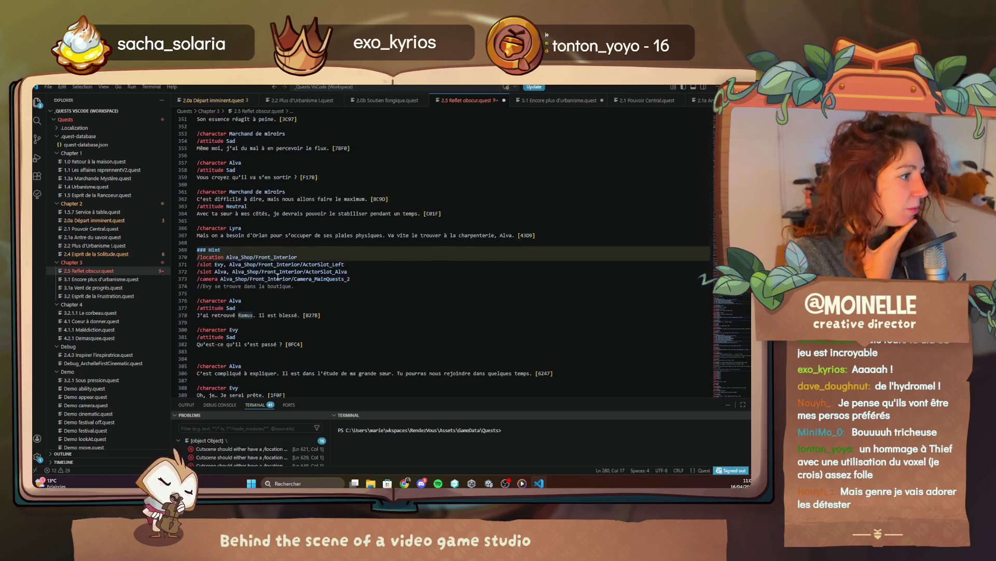
{"action": "scroll", "coordinate": [278, 276], "scroll_direction": "up", "scroll_amount": 4}
{"action": "scroll", "coordinate": [278, 276], "scroll_direction": "down", "scroll_amount": 20}
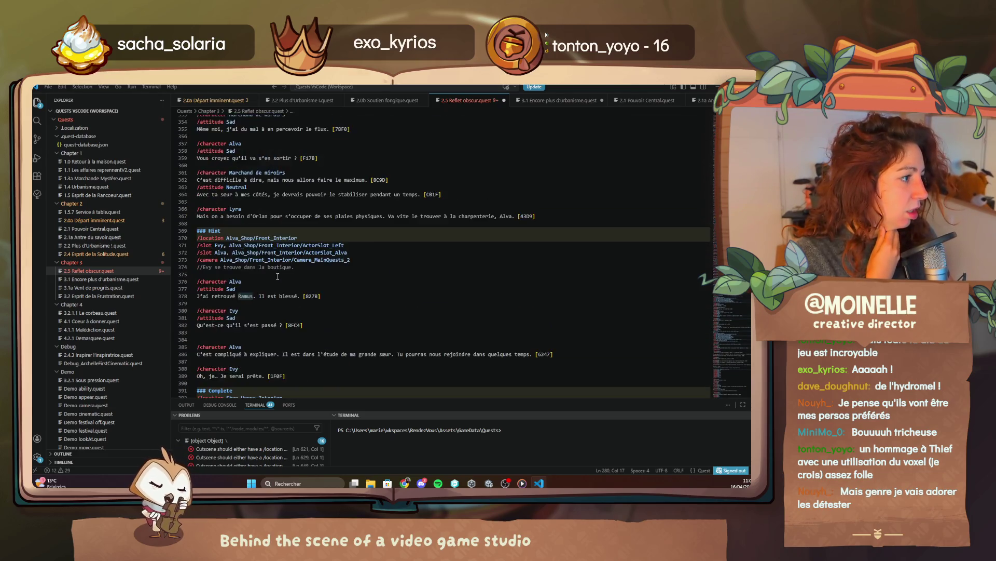
{"action": "scroll", "coordinate": [276, 285], "scroll_direction": "down", "scroll_amount": 3}
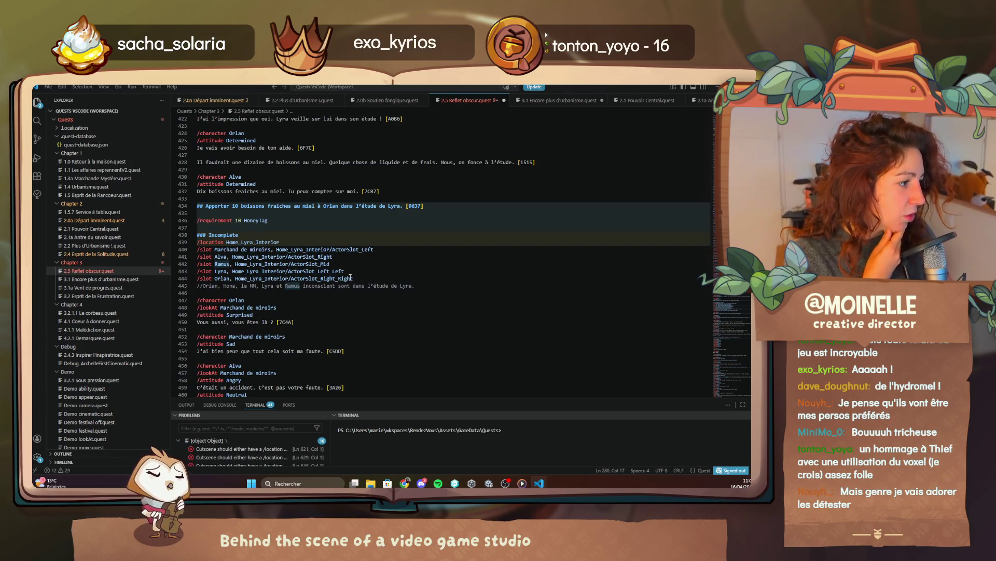
Step: In the Complete cutscene, compare Evy's Front_Left slot on line 496 with line 487's Left slot
{"action": "scroll", "coordinate": [350, 278], "scroll_direction": "down", "scroll_amount": 3}
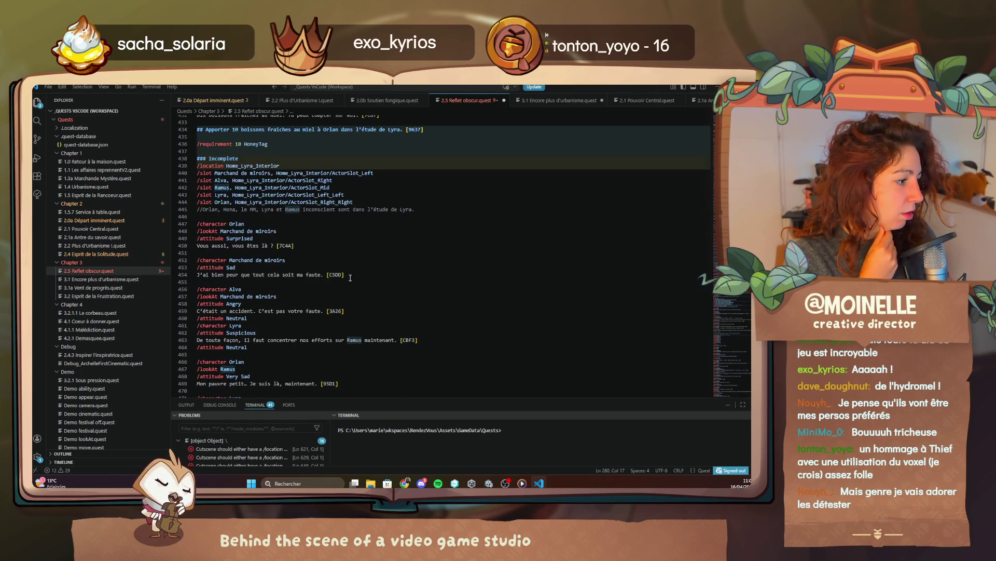
{"action": "scroll", "coordinate": [347, 280], "scroll_direction": "down", "scroll_amount": 5}
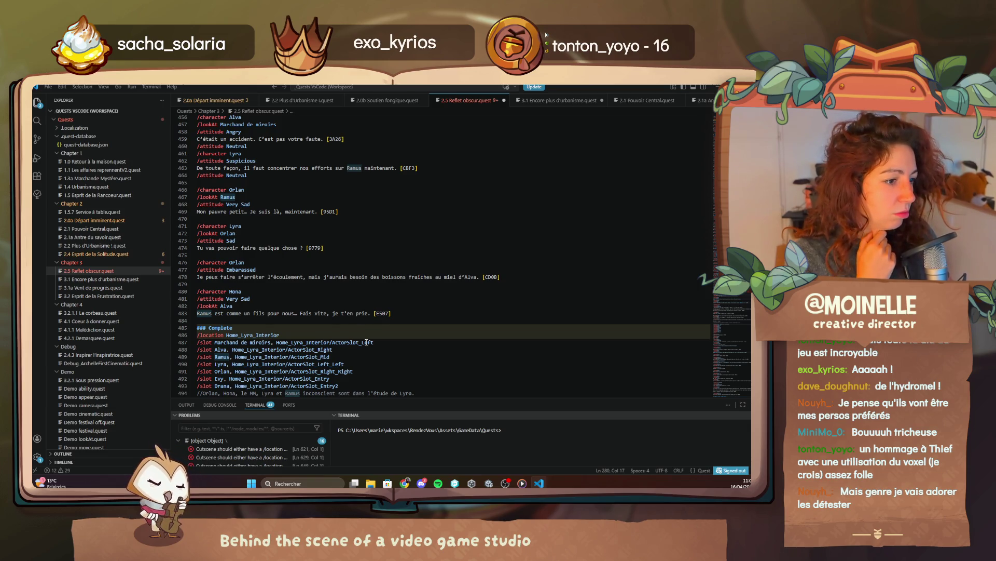
{"action": "scroll", "coordinate": [366, 342], "scroll_direction": "down", "scroll_amount": 3}
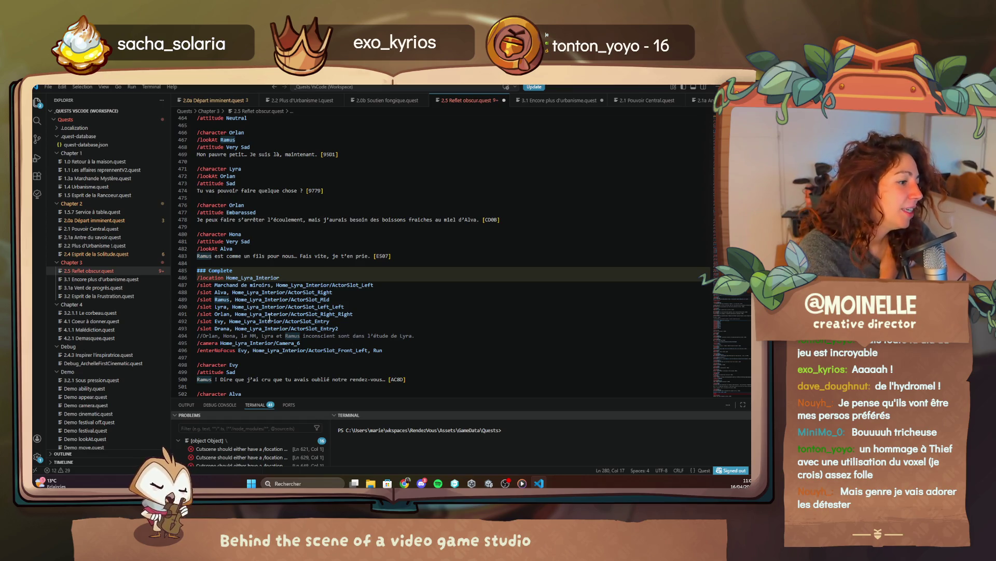
{"action": "left_click", "coordinate": [366, 350]}
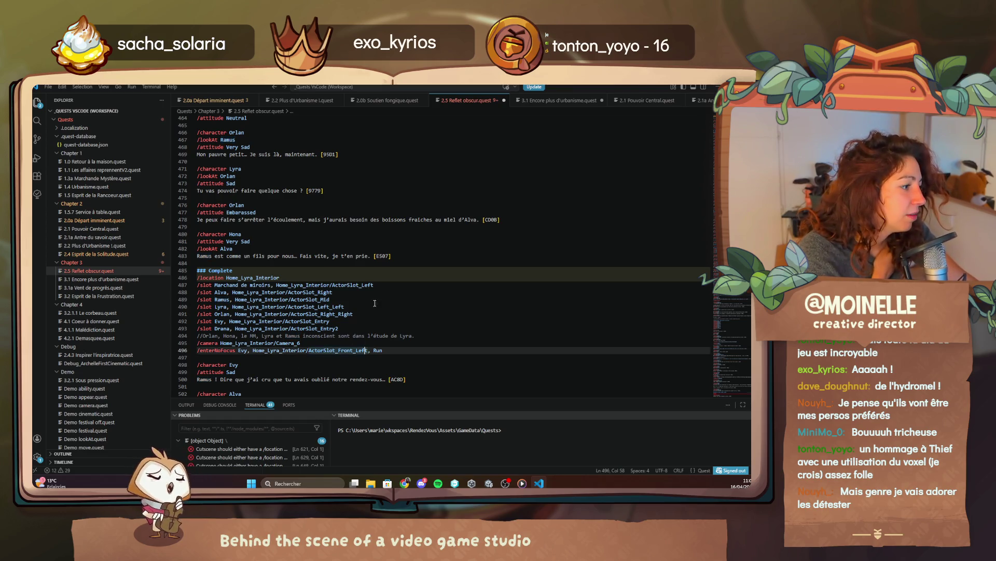
{"action": "left_click", "coordinate": [372, 285]}
{"action": "left_click", "coordinate": [364, 350]}
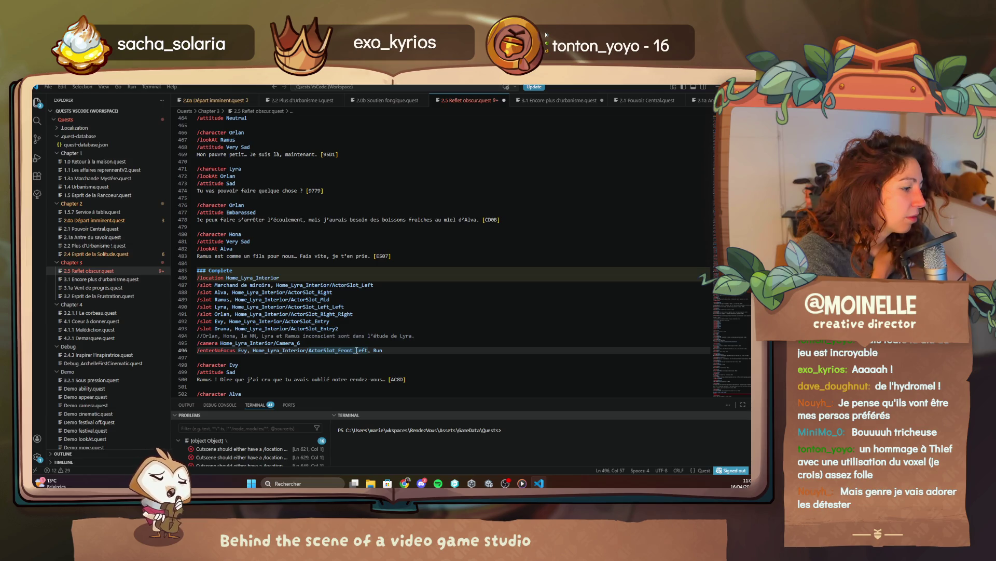
{"action": "scroll", "coordinate": [357, 351], "scroll_direction": "down", "scroll_amount": 8}
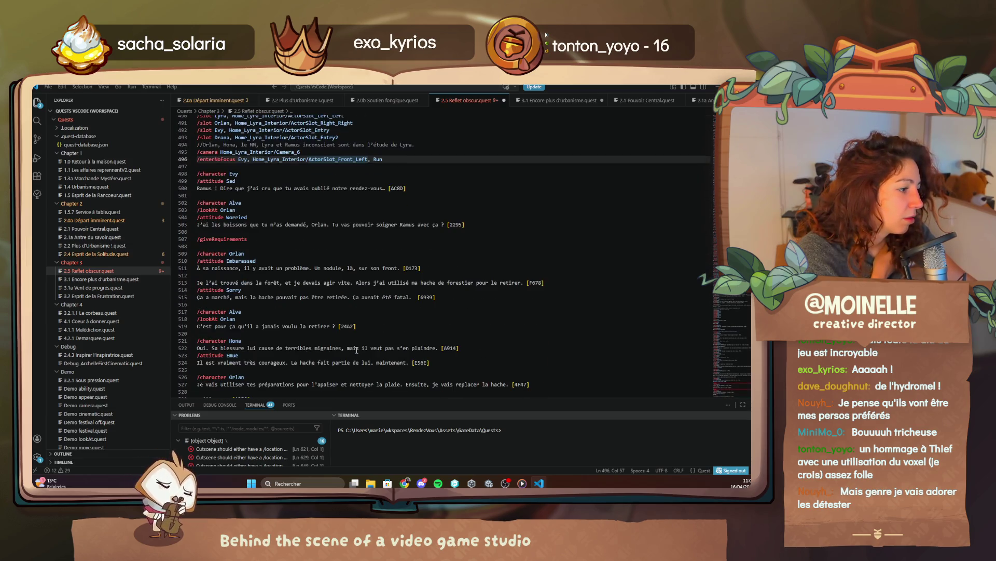
{"action": "scroll", "coordinate": [357, 350], "scroll_direction": "down", "scroll_amount": 10}
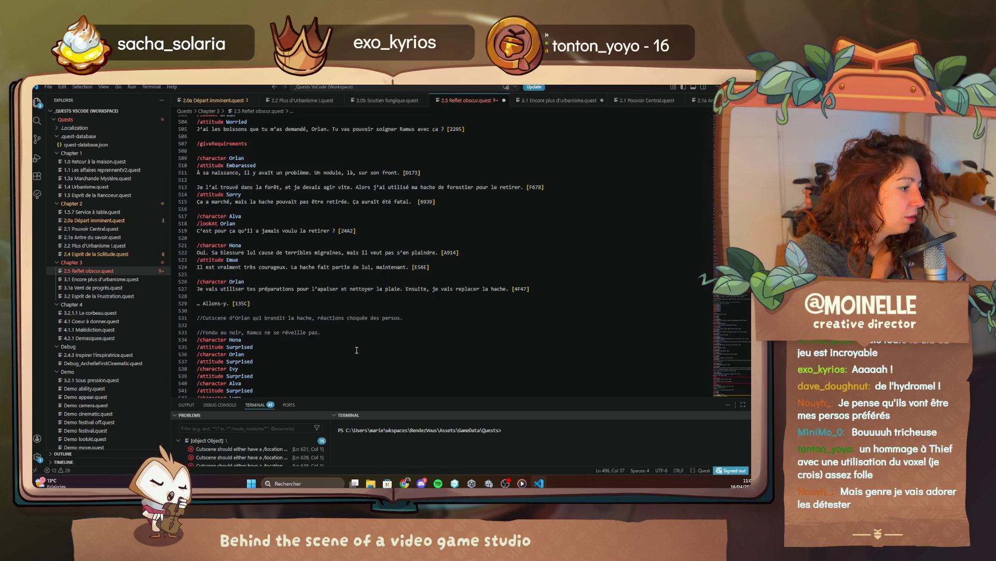
{"action": "scroll", "coordinate": [357, 351], "scroll_direction": "down", "scroll_amount": 5}
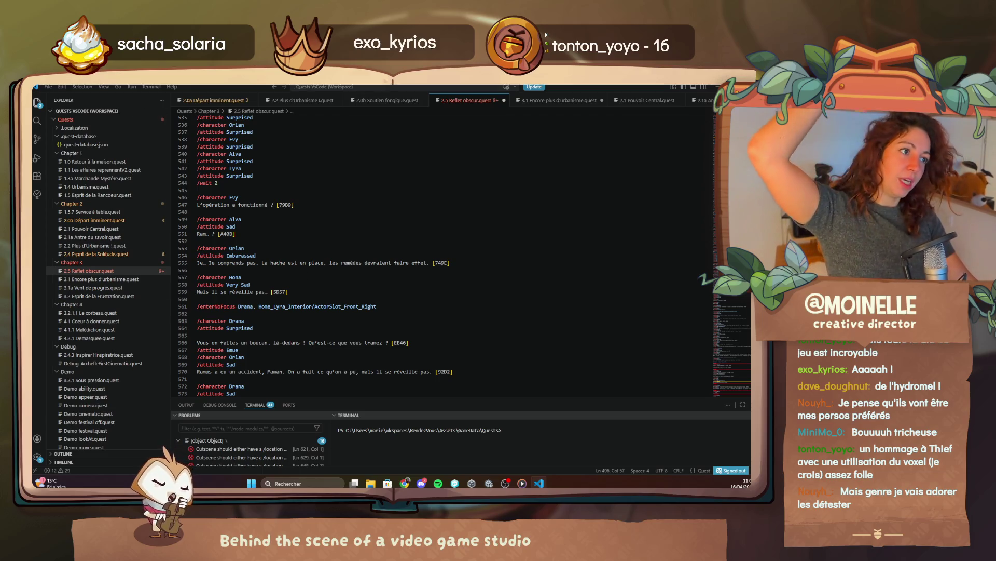
Step: Save 2.5 Reflet obscur.quest from the File menu
{"action": "left_click", "coordinate": [53, 87]}
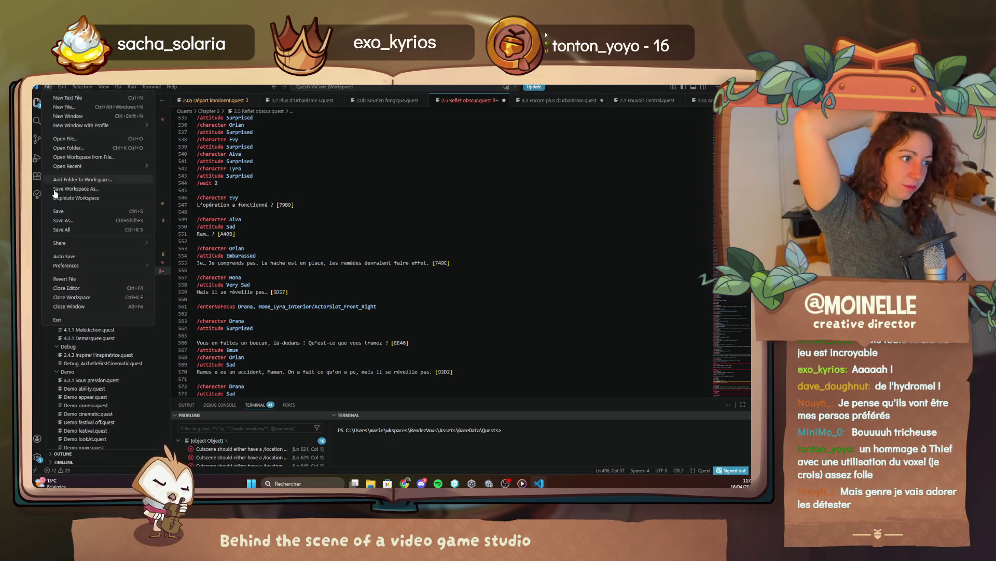
{"action": "left_click", "coordinate": [104, 211]}
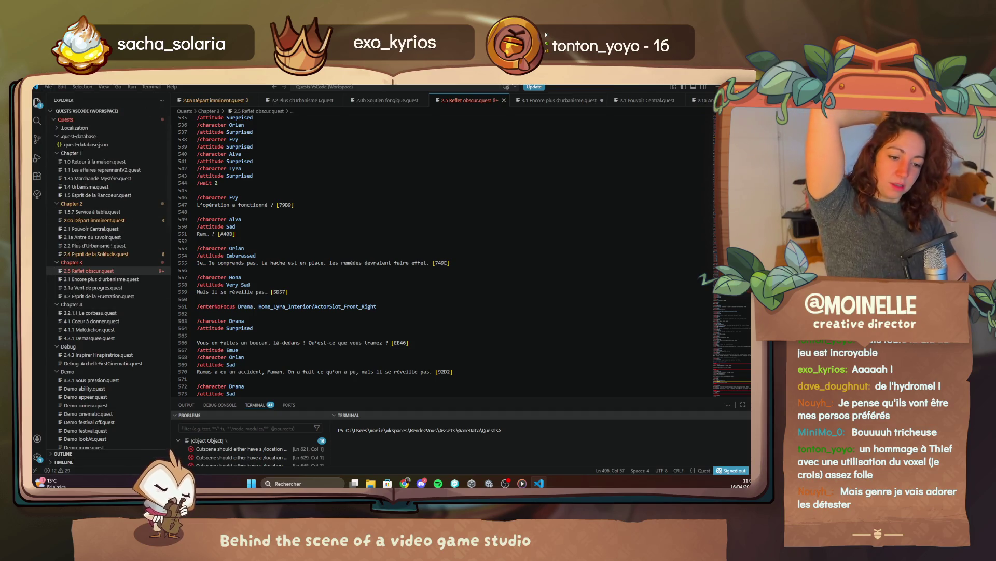